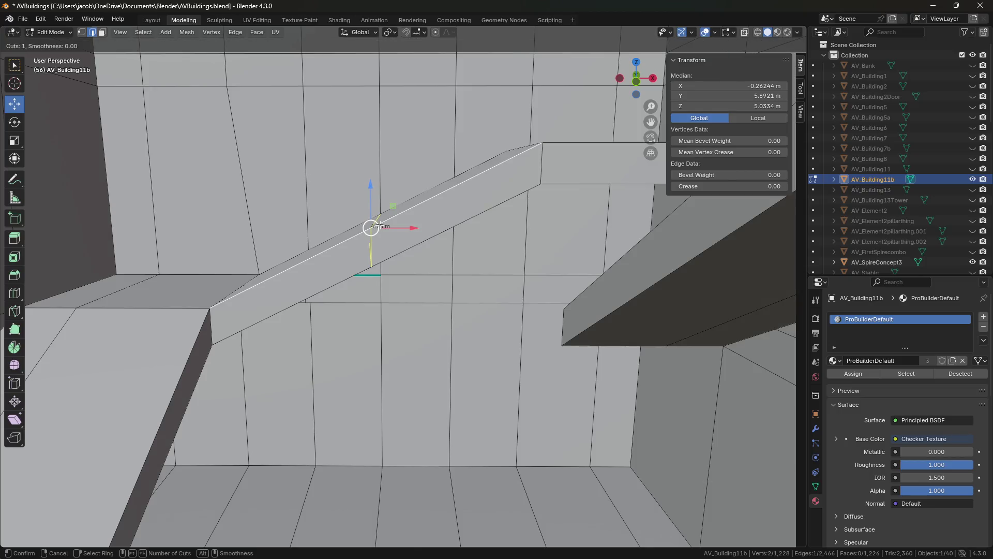
Finish the wall loop cut and fly the view back to frame the lower ramp.
right_click(372, 232)
click(298, 278)
key(shift+grave)
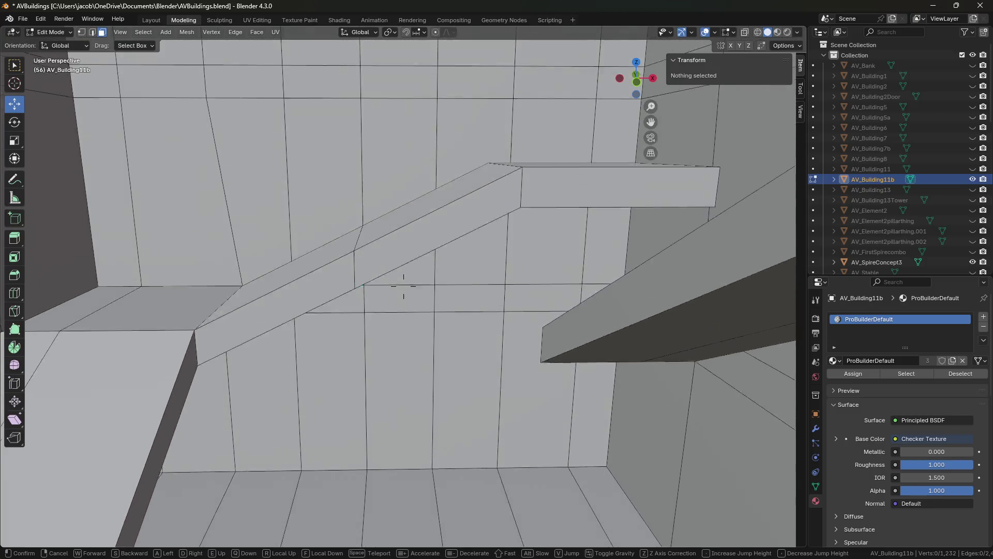
key(w)
key(s)
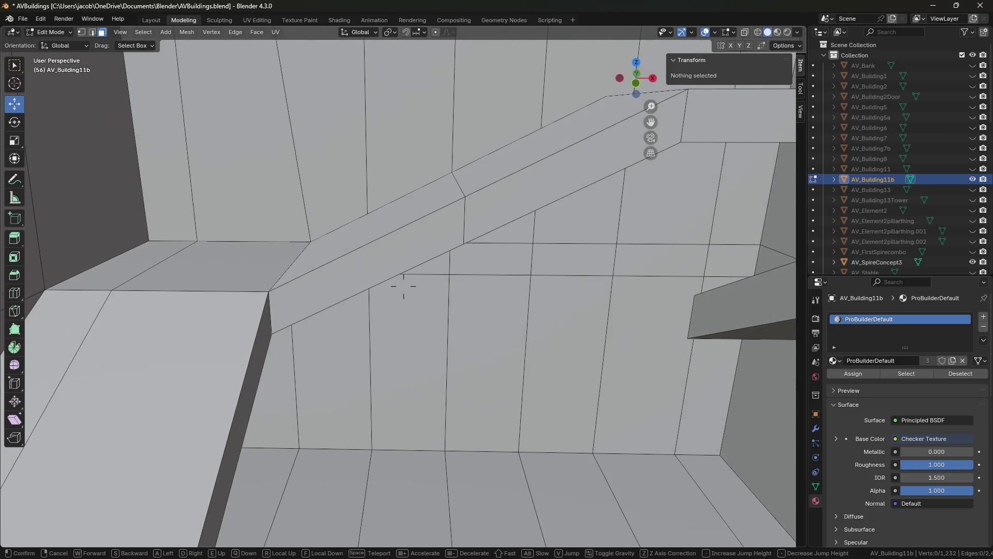
click(273, 202)
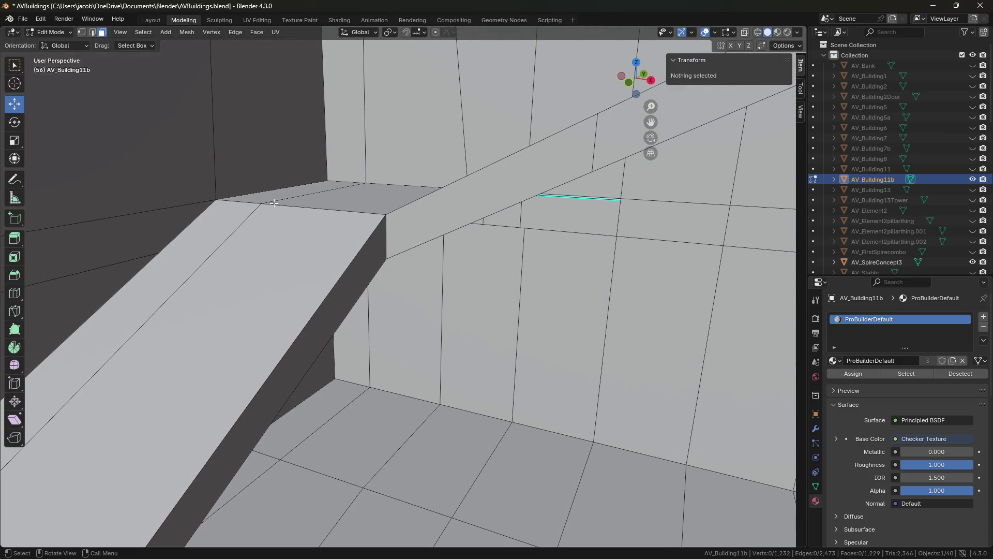
Delete the landing top faces together with the ramp's side face loop.
click(295, 192)
shift+click(323, 201)
shift+click(225, 248)
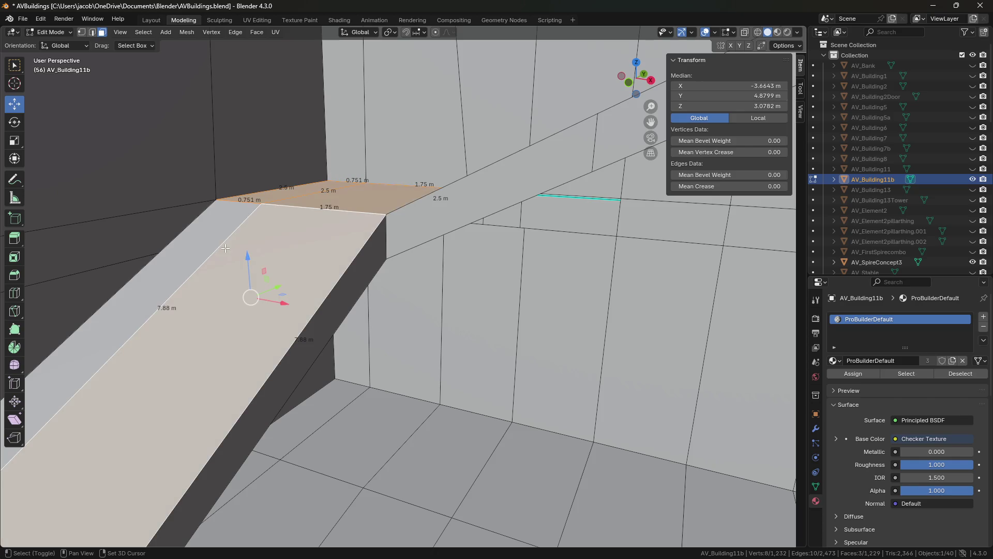
shift+click(315, 322)
click(346, 331)
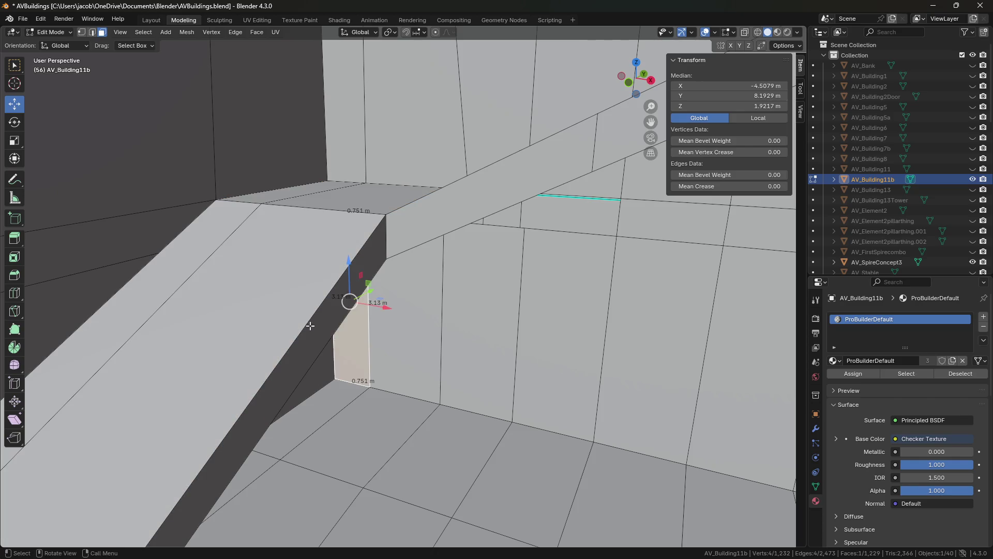
alt+click(302, 324)
right_click(305, 329)
key(Escape)
key(ctrl+z)
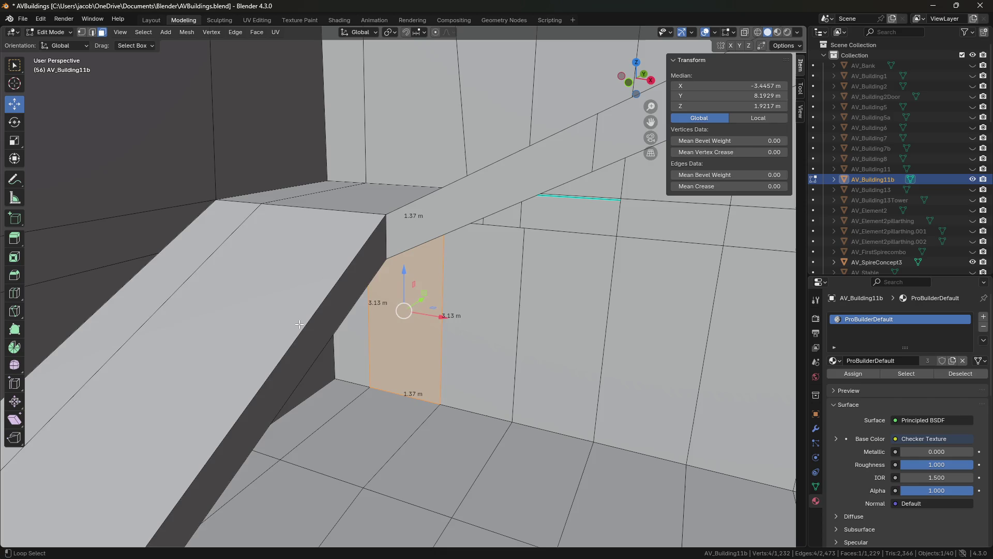
alt+shift+click(300, 324)
key(x)
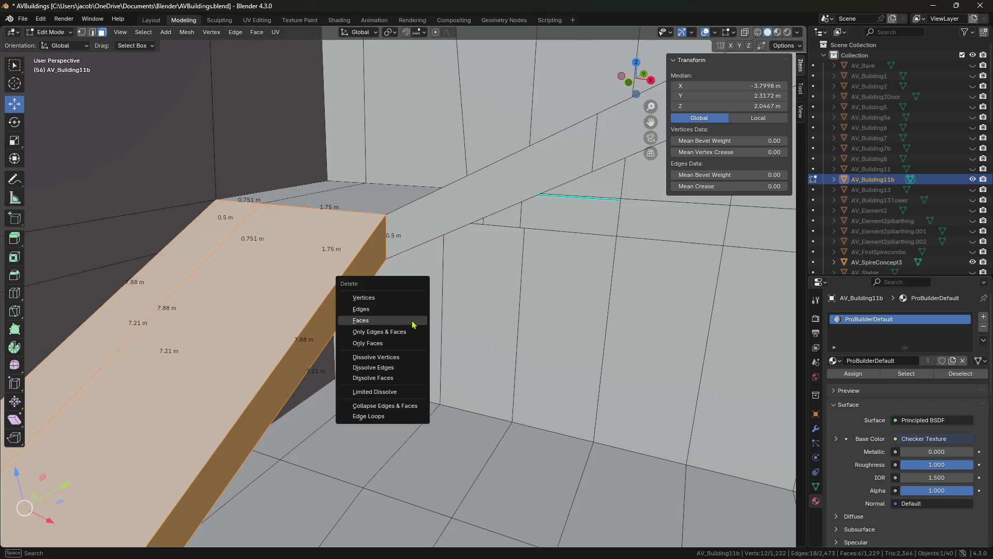
click(410, 321)
Delete the remaining landing ledge faces.
click(307, 199)
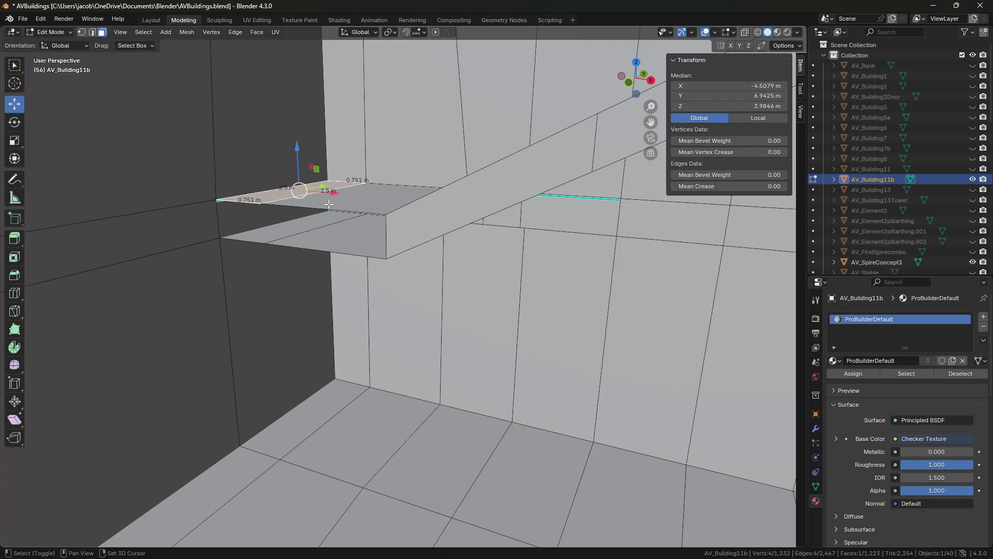
shift+click(336, 240)
key(x)
click(292, 229)
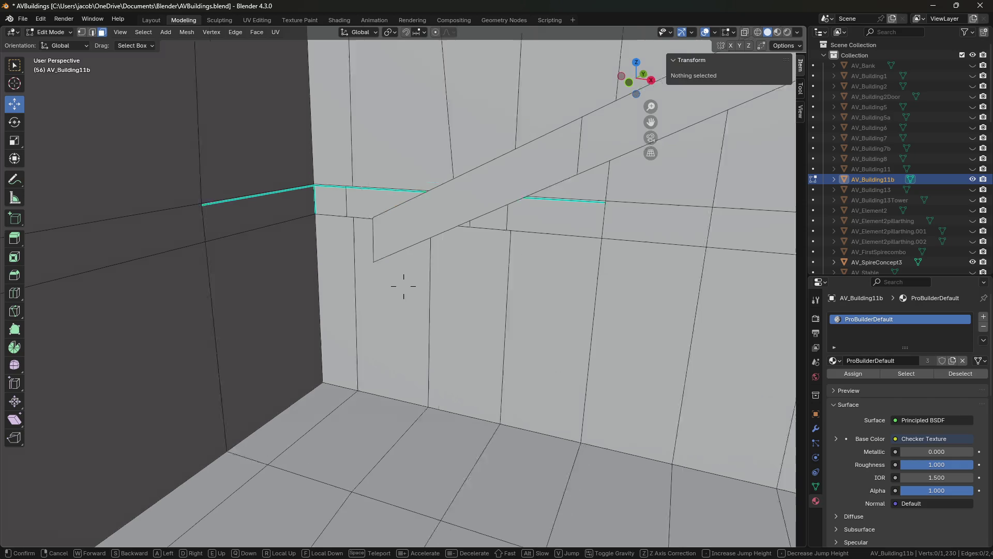
scroll(404, 284, up, 3)
scroll(449, 216, up, 3)
scroll(465, 248, down, 4)
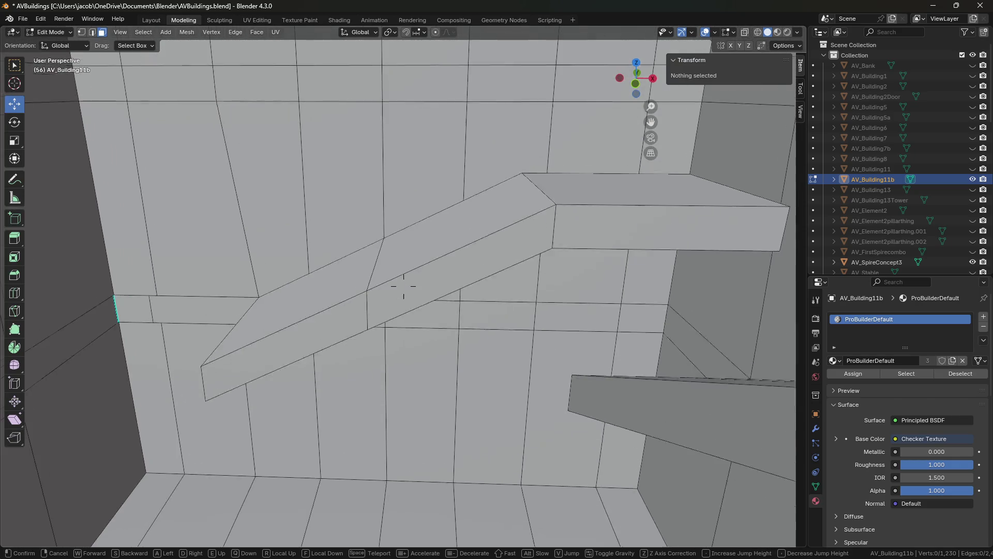
Select all linked ramp faces and trial a vertical move, then cancel it.
key(l)
key(shift+grave)
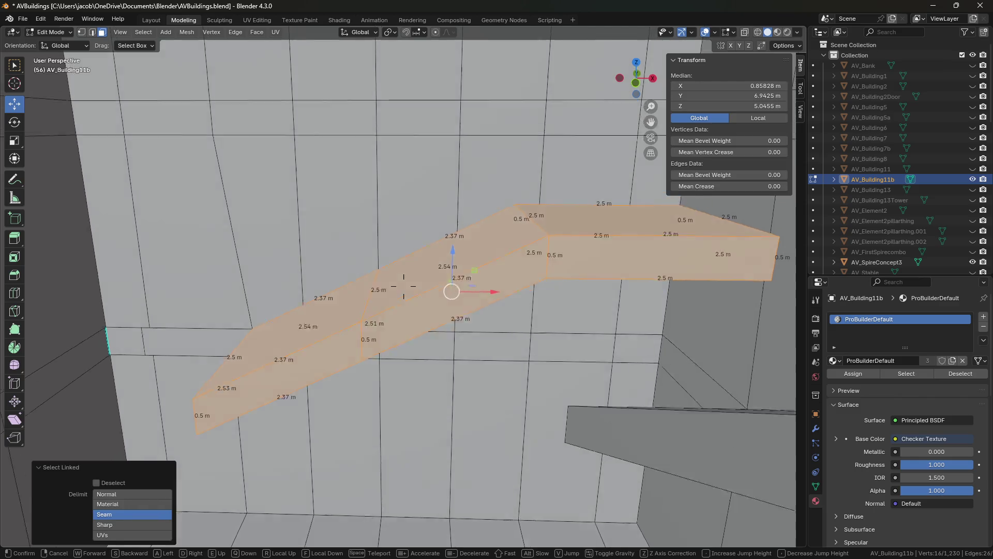
key(a)
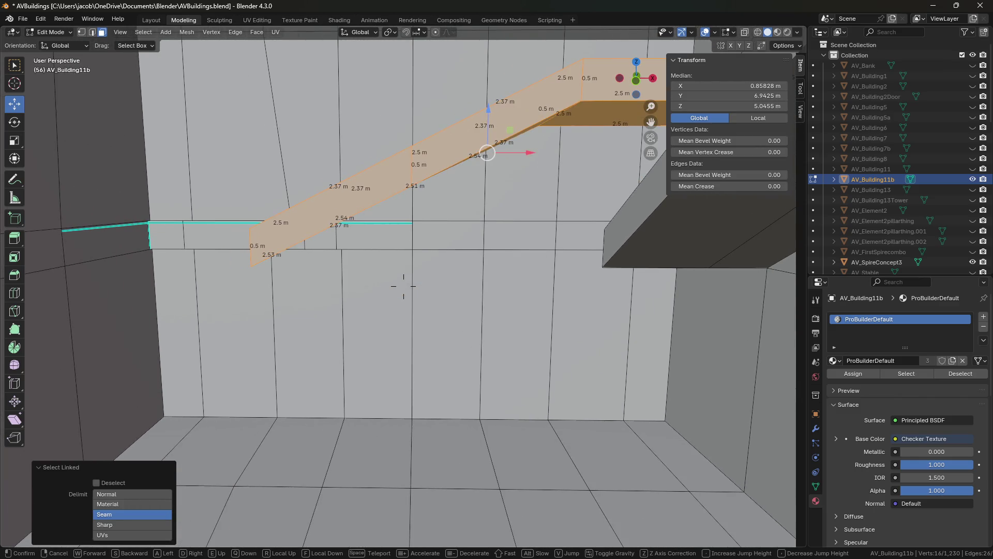
click(442, 277)
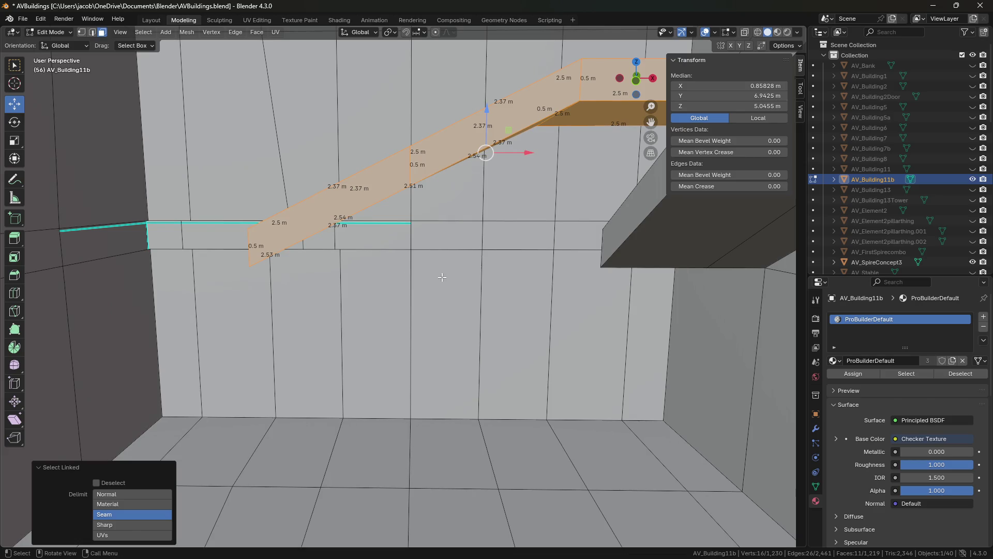
key(g)
key(z)
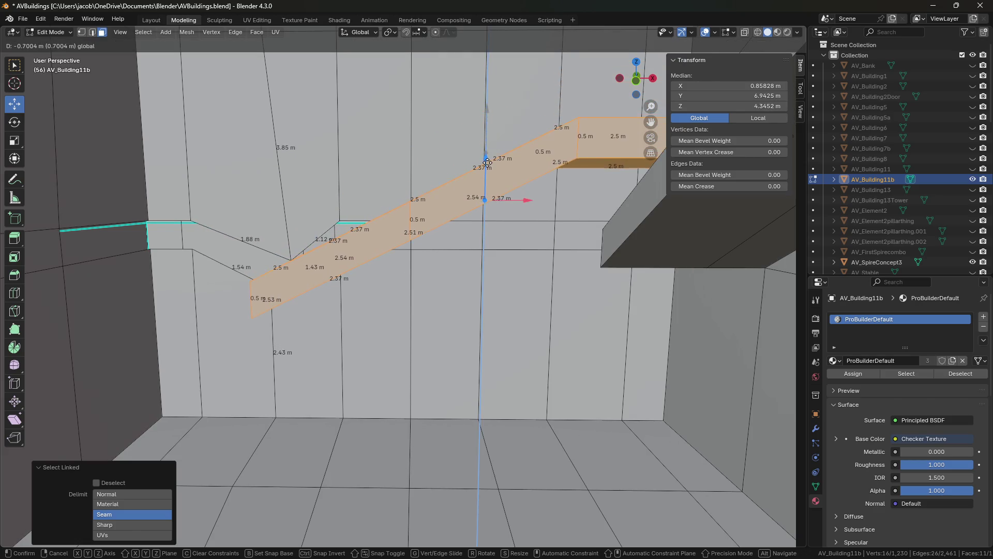
key(Escape)
Lower the ramp along Z in stages, roughly 0.3 m at a time.
key(shift+grave)
key(w)
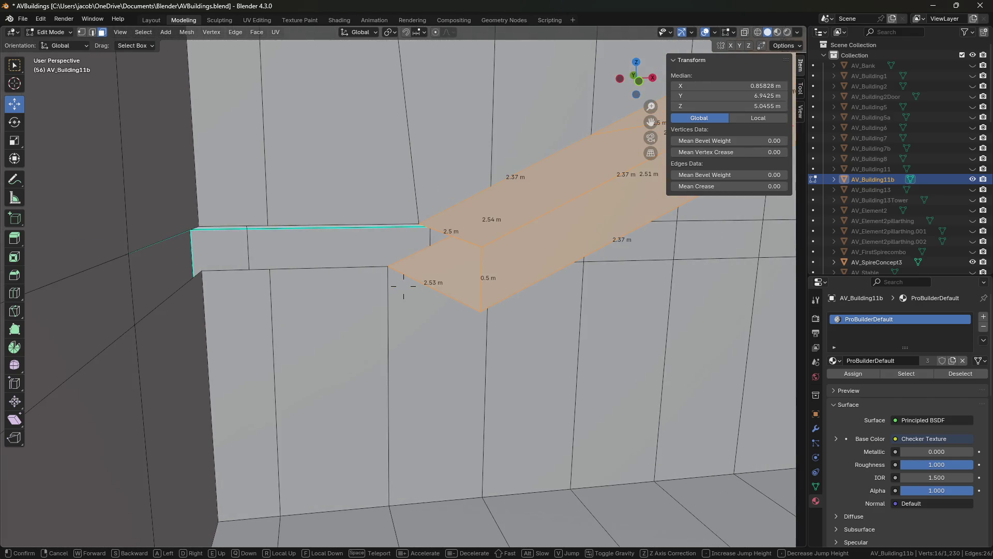
key(s)
click(408, 197)
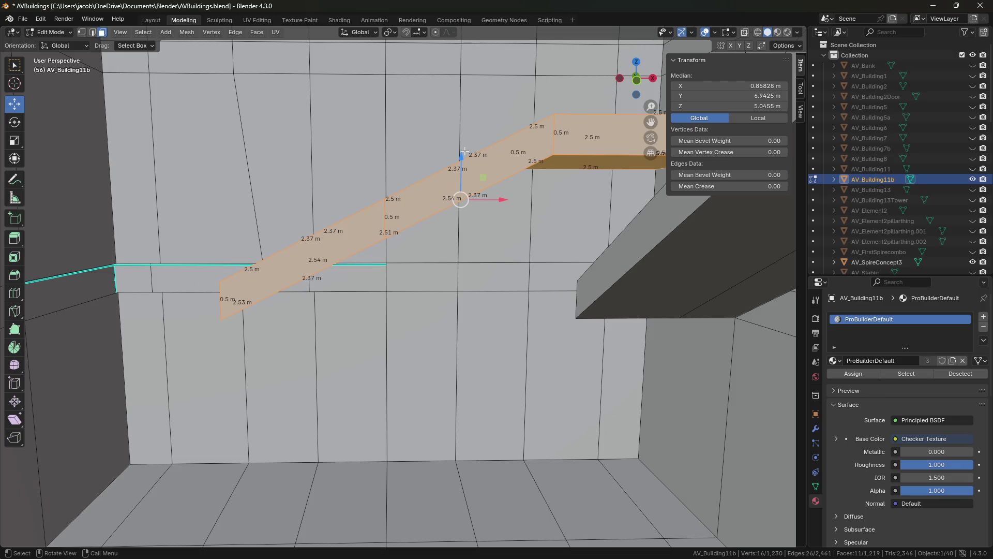
drag(463, 155, 461, 177)
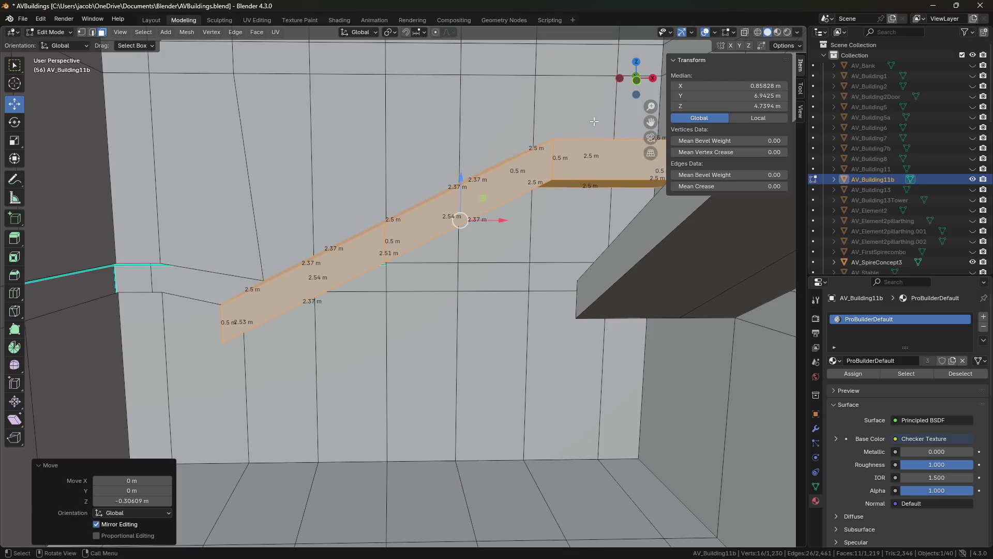
middle_drag(594, 122, 463, 212)
drag(469, 144, 470, 177)
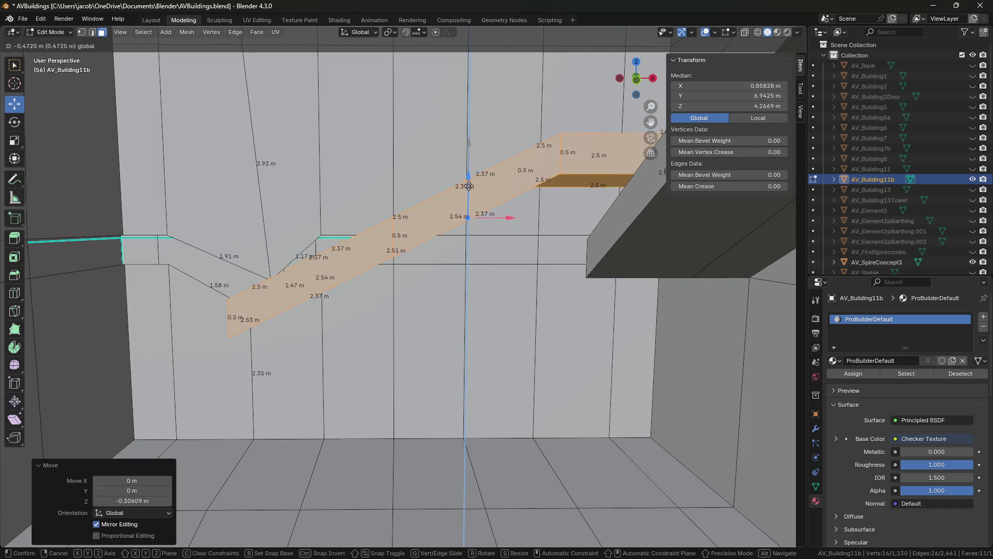
key(shift+grave)
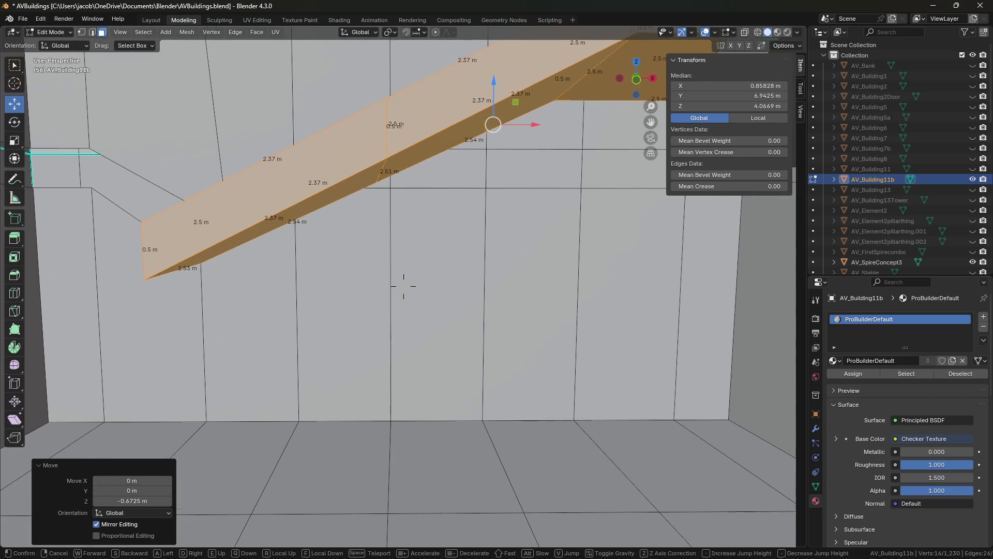
click(404, 285)
key(g)
key(z)
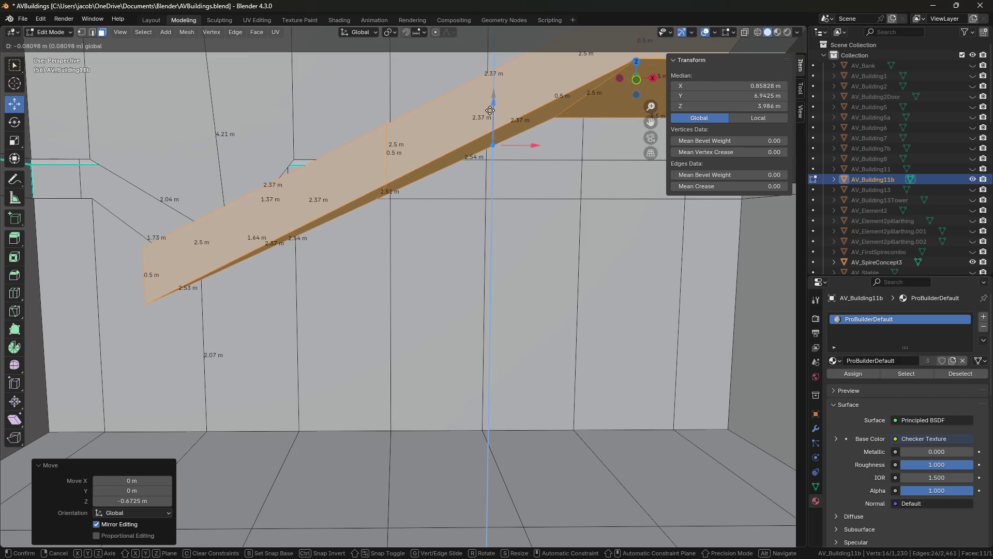
click(490, 109)
Set the ramp's median Z height to exactly 4 m.
key(shift+grave)
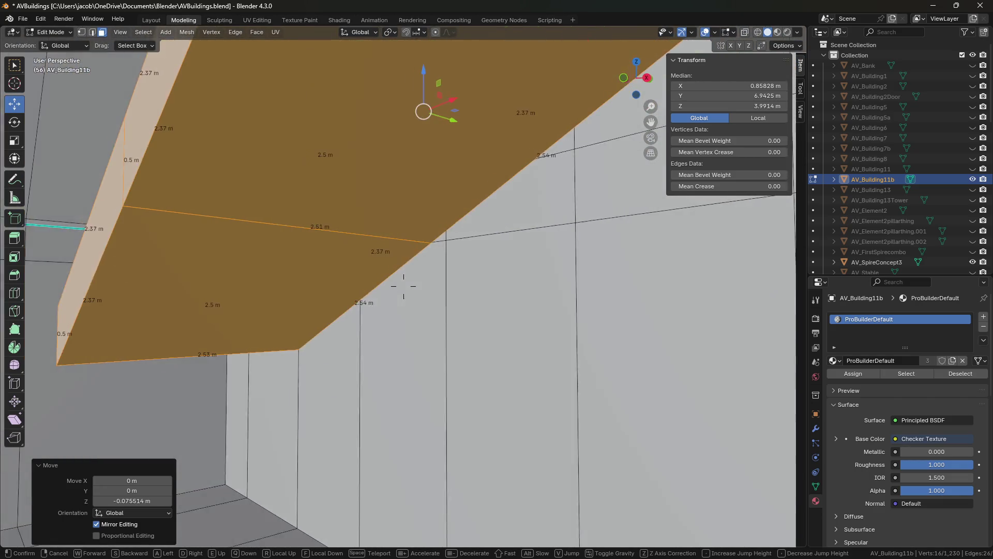
click(404, 285)
key(g)
key(z)
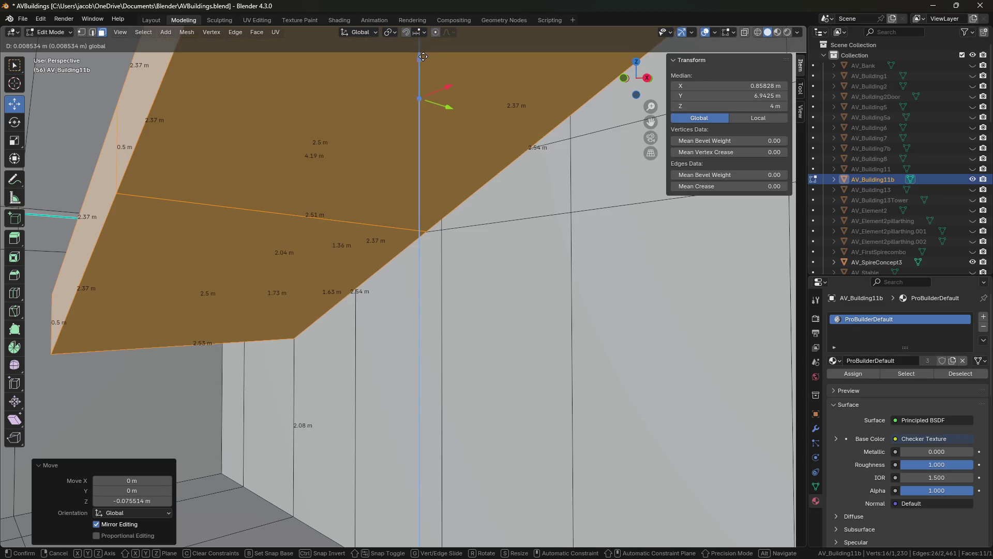
click(432, 70)
key(shift+grave)
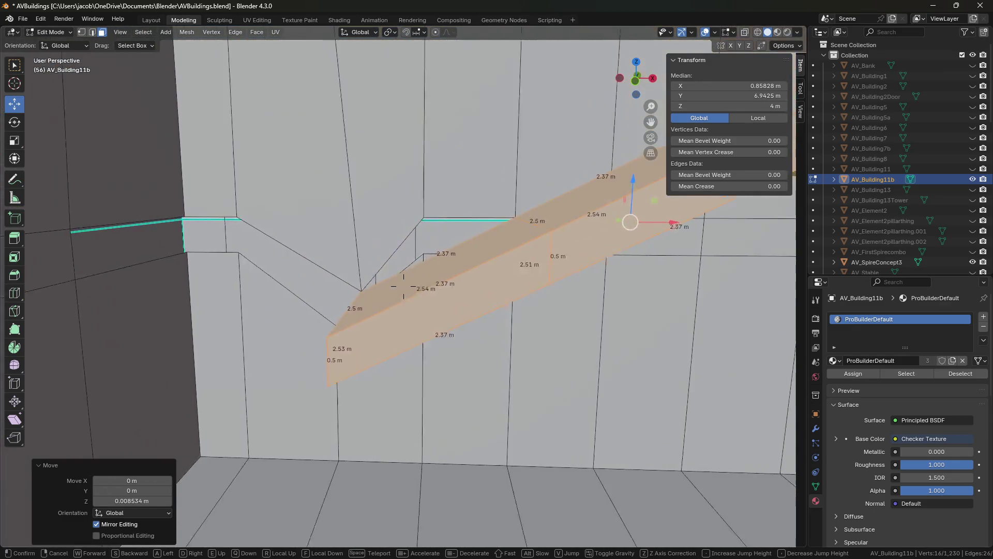
Delete the two wall faces overlapping the ramp from above.
click(404, 286)
click(384, 382)
shift+click(326, 365)
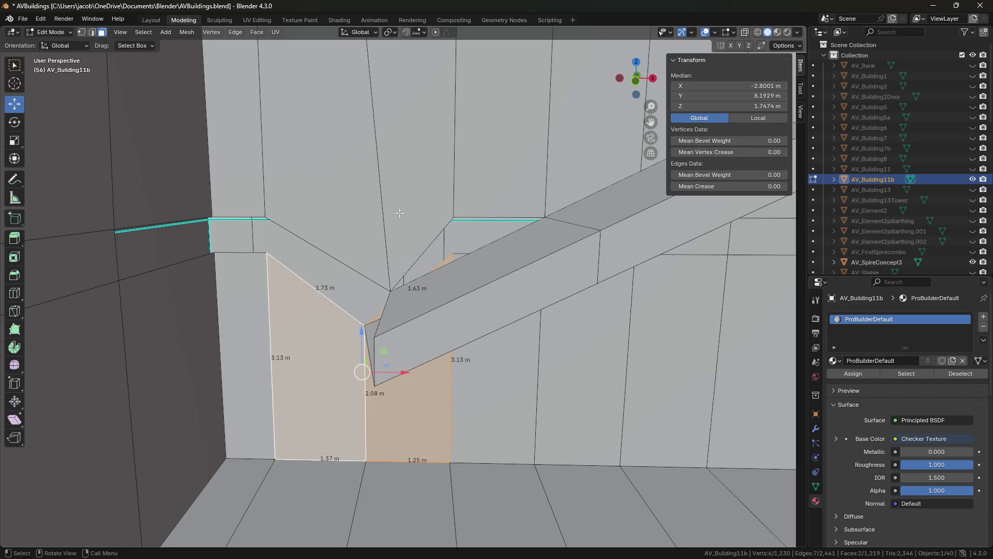
shift+click(350, 210)
click(420, 195)
shift+click(348, 184)
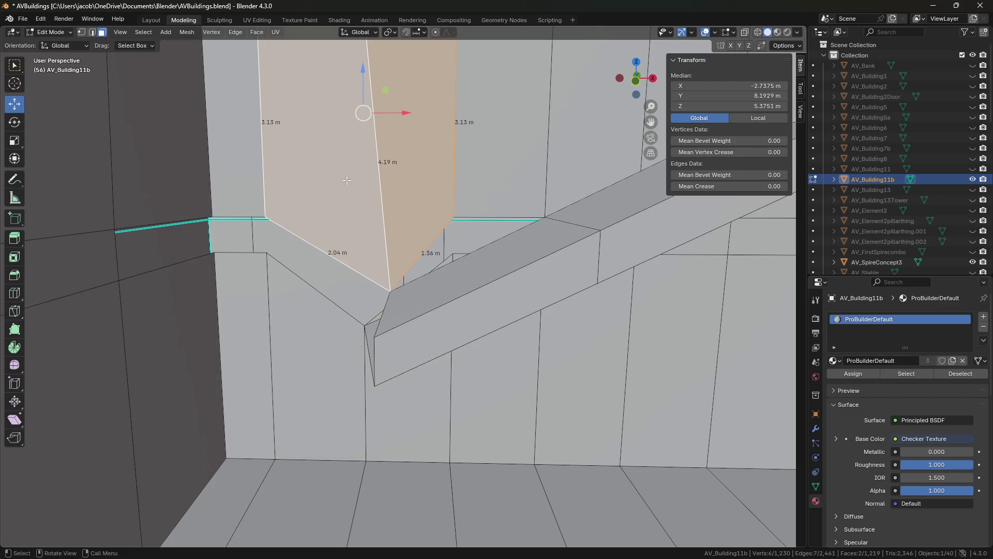
key(x)
click(349, 183)
Delete the two wall faces below the ramp and select a vertex at the gap.
click(385, 398)
shift+click(327, 372)
key(x)
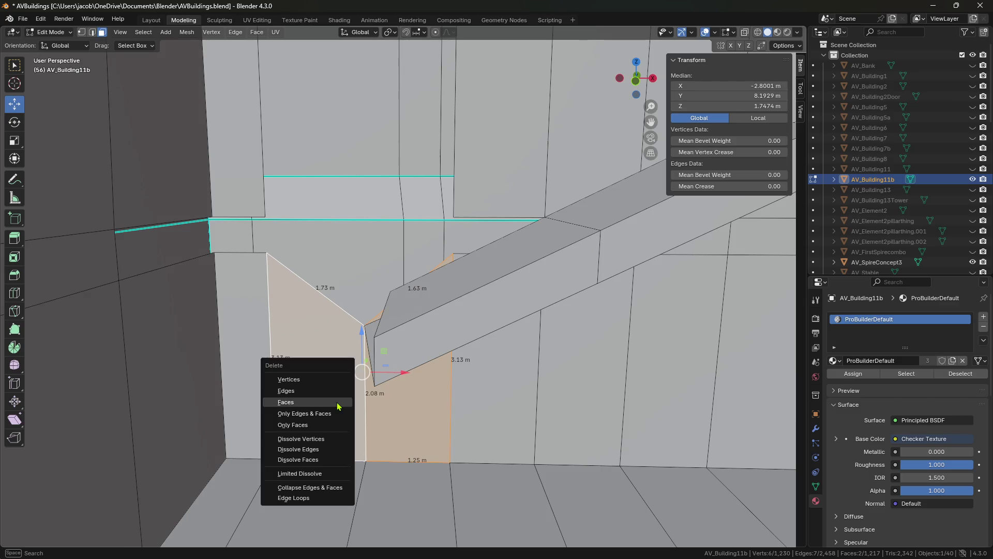
click(342, 400)
key(shift+grave)
key(w)
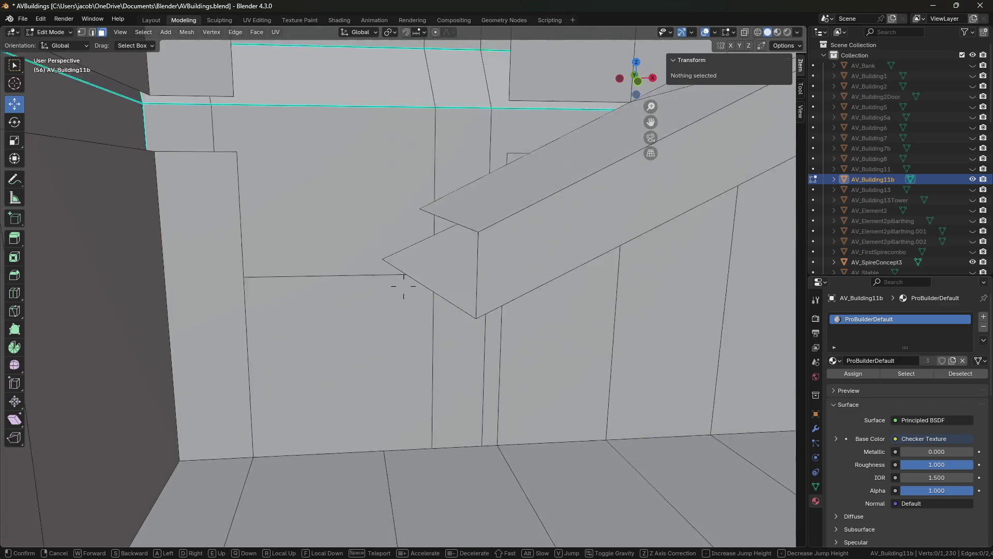
key(s)
key(s)
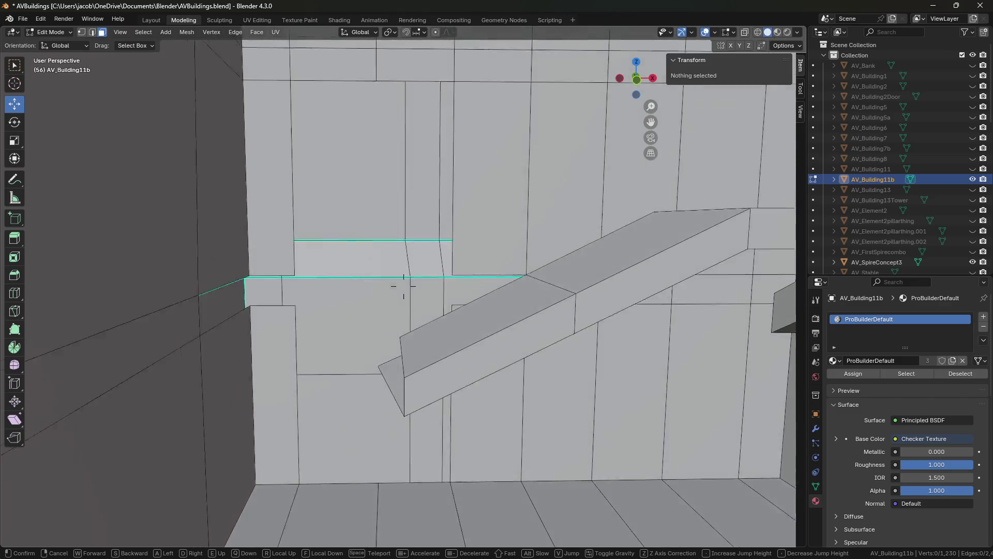
click(404, 286)
click(478, 295)
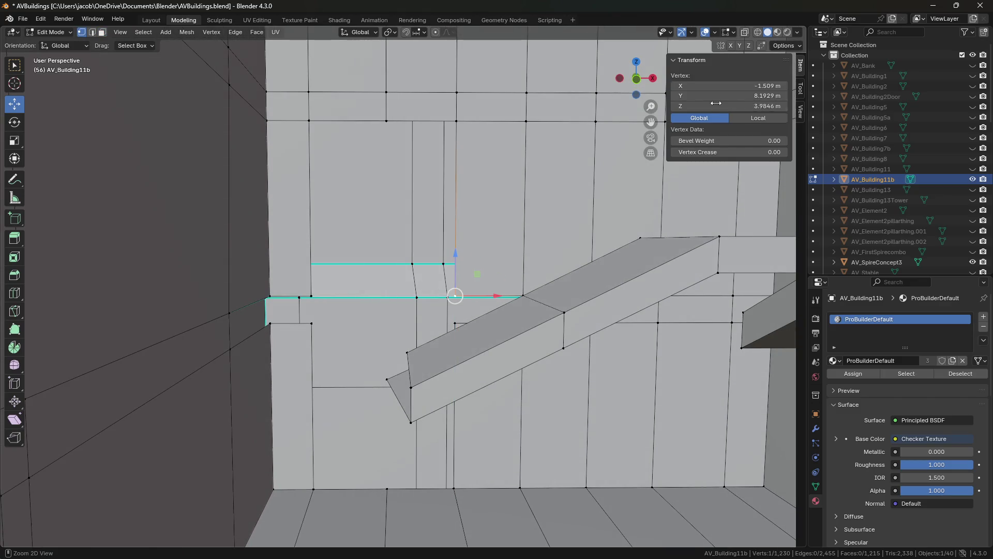
Extrude the top edge down to close the gap and merge all vertices by distance.
key(2)
click(419, 120)
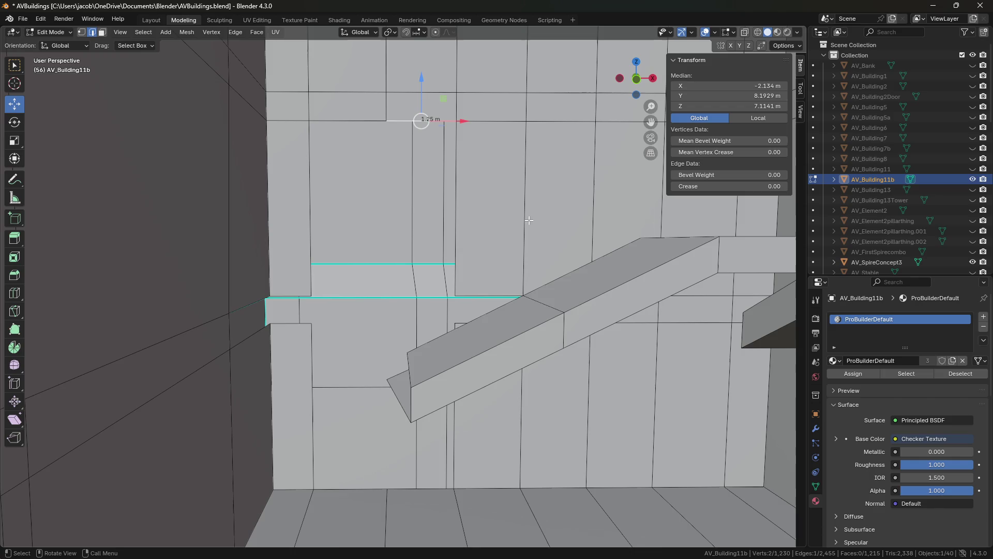
key(e)
key(Escape)
drag(698, 105, 703, 104)
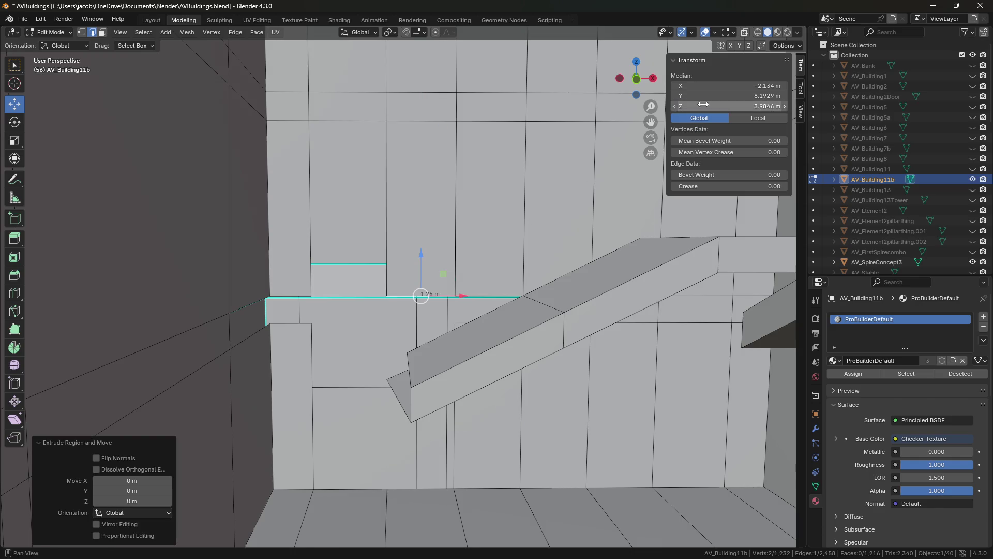
key(a)
key(m)
click(416, 212)
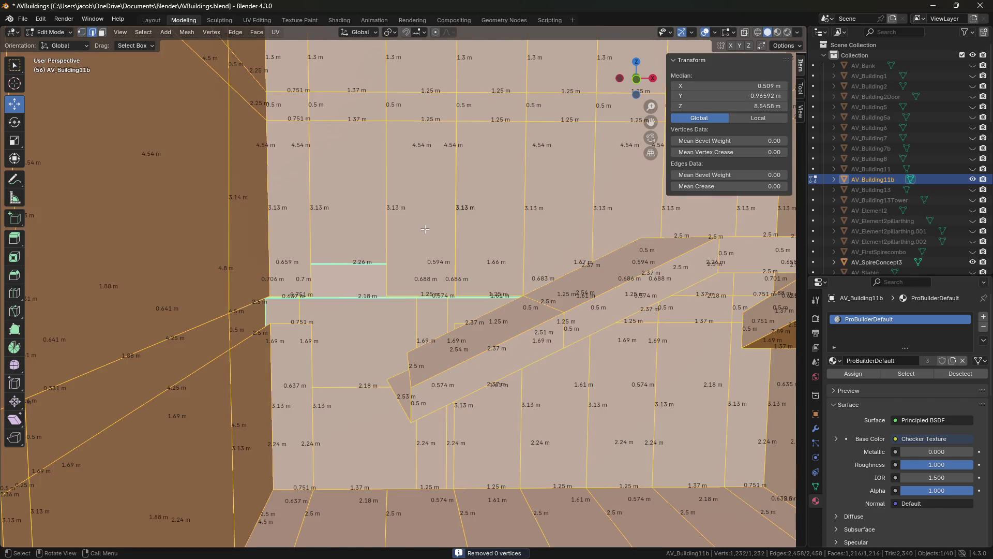
Save, snap the vertical edge above the ramp onto the landing-line vertex, and merge by distance.
click(424, 229)
scroll(398, 241, up, 2)
scroll(402, 246, up, 2)
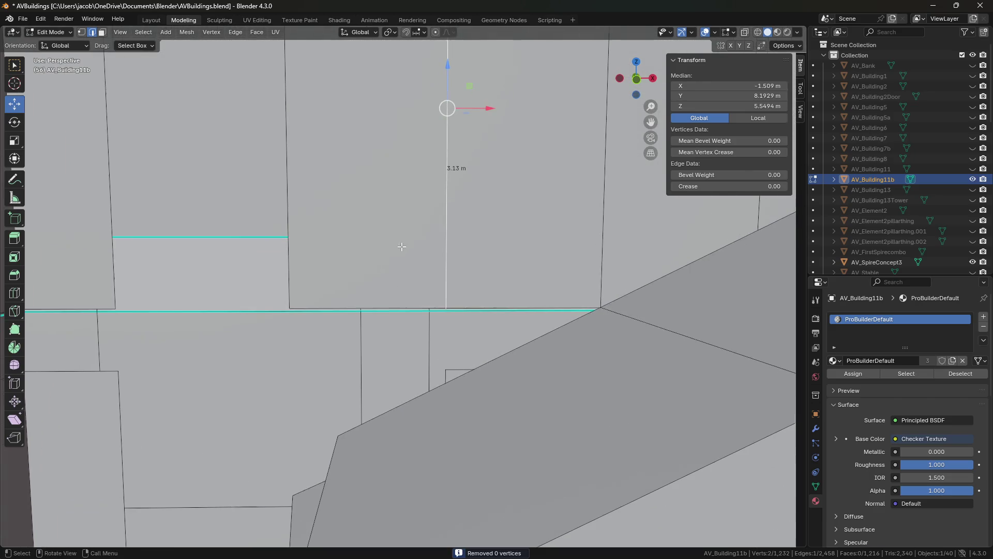
key(ctrl+s)
click(421, 36)
click(404, 98)
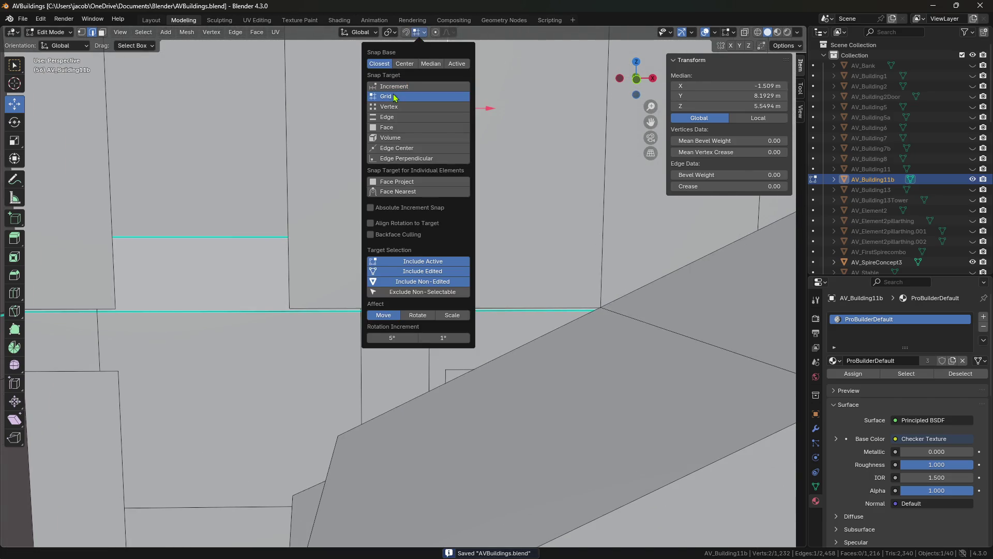
key(g)
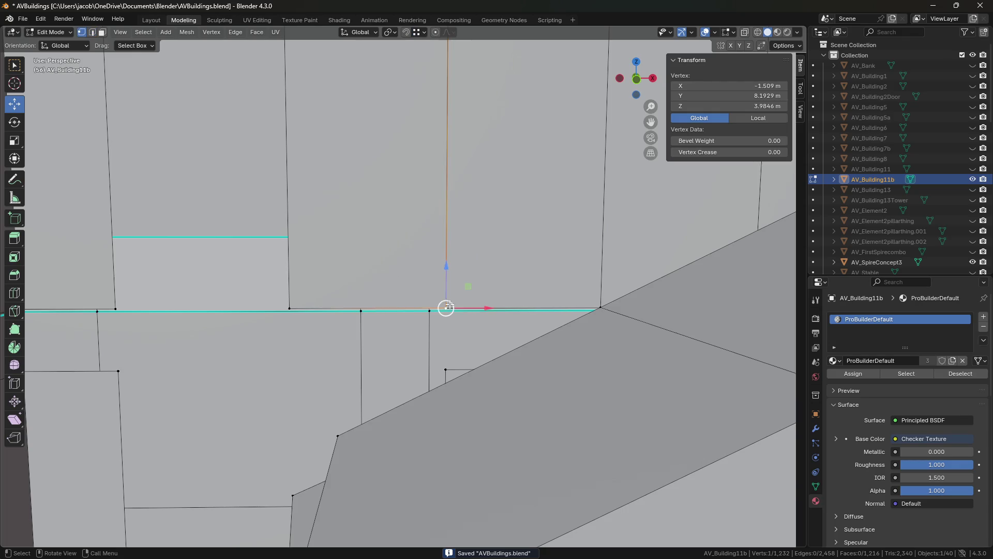
click(446, 307)
key(a)
key(m)
click(462, 305)
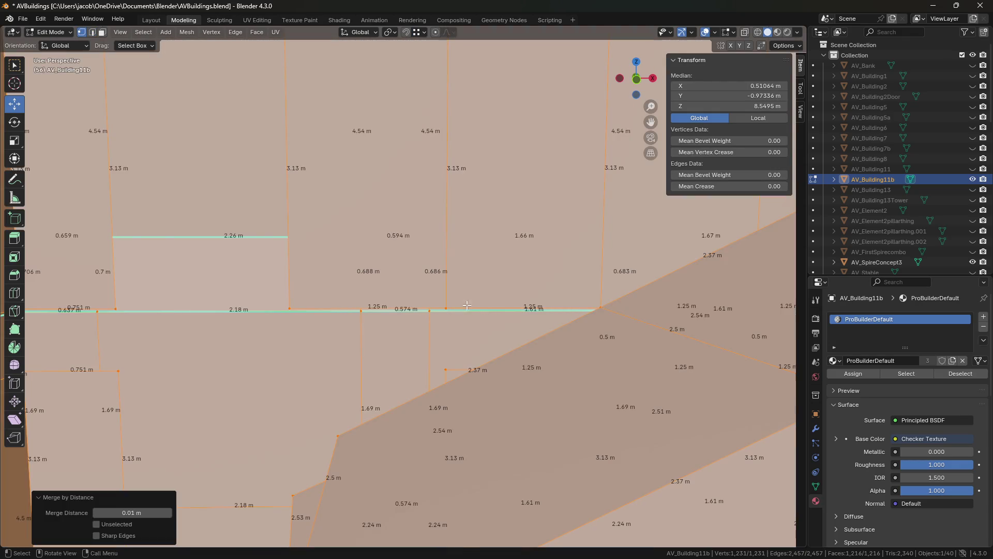
Walk through the interior and select the vertical edge below the landing.
middle_drag(402, 281, 319, 249)
key(2)
click(319, 249)
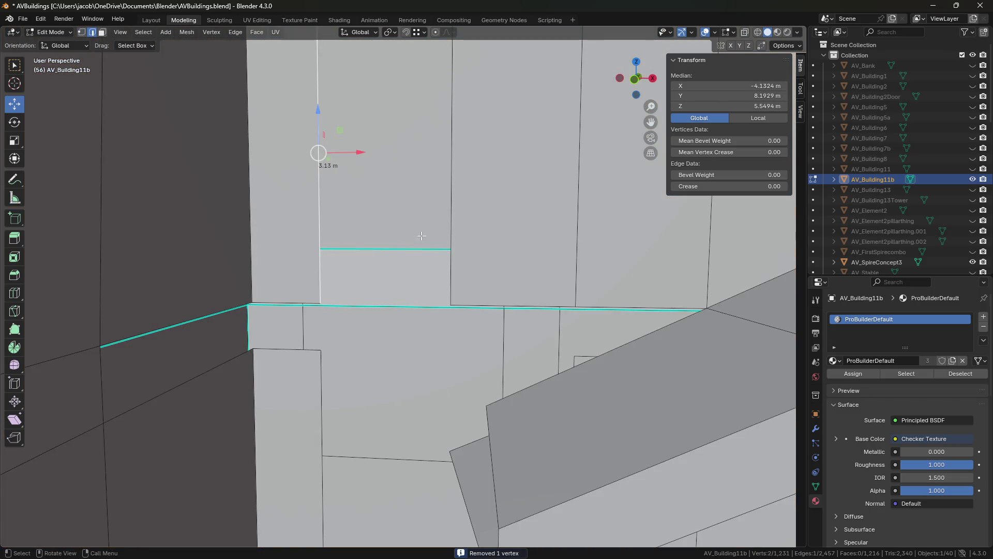
shift+click(422, 249)
key(shift+grave)
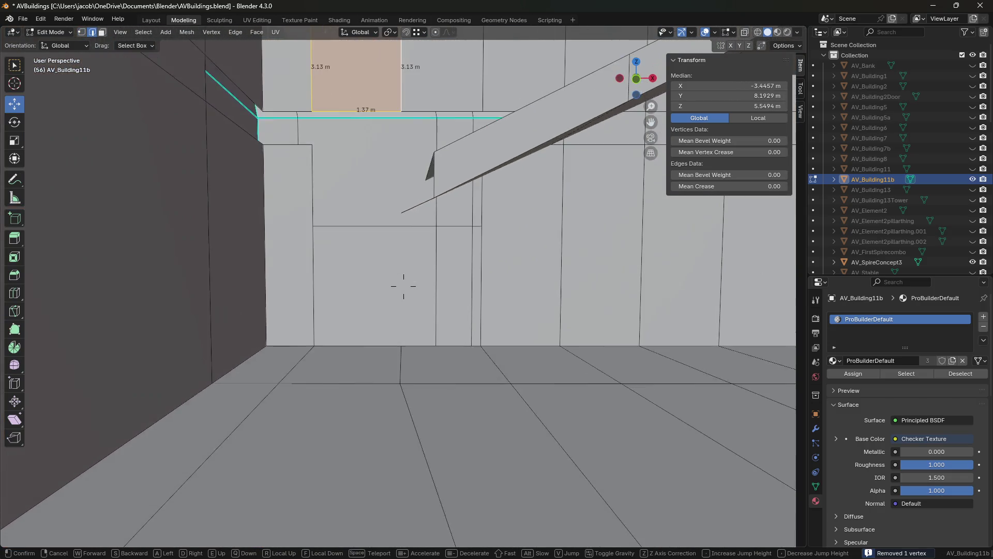
click(481, 237)
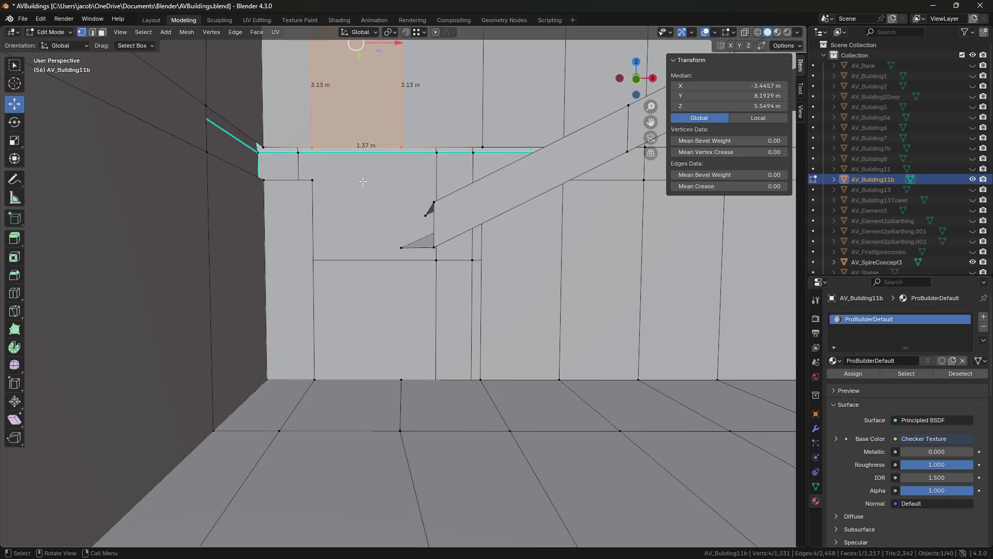
click(312, 180)
key(2)
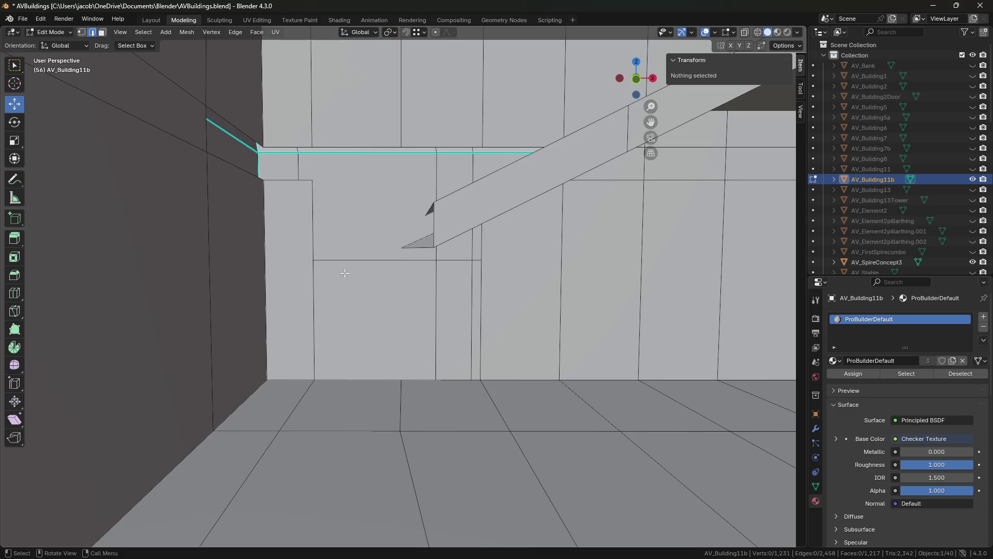
click(351, 386)
Extrude the wall-base edge straight up to Z 3.4845 m.
key(alt+a)
key(shift+grave)
key(w)
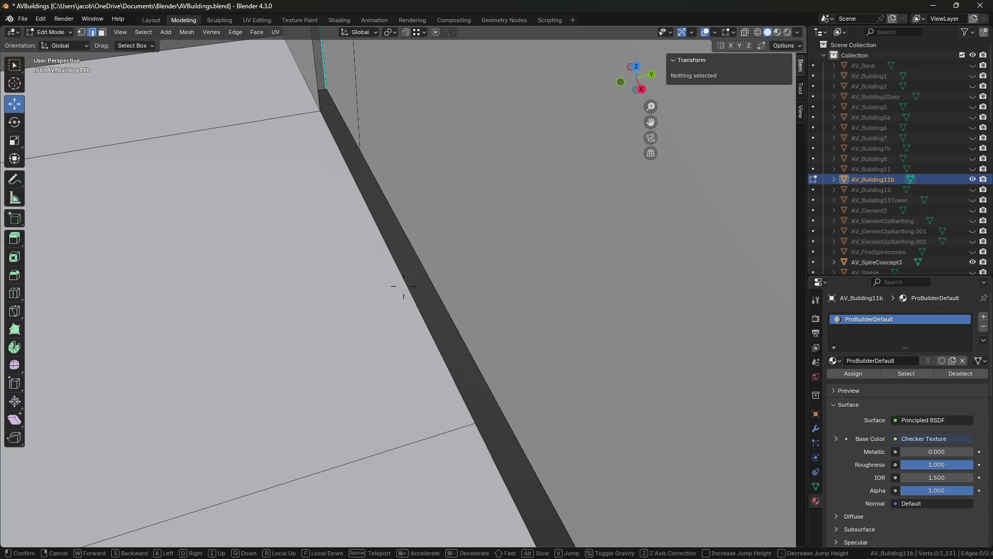
click(396, 301)
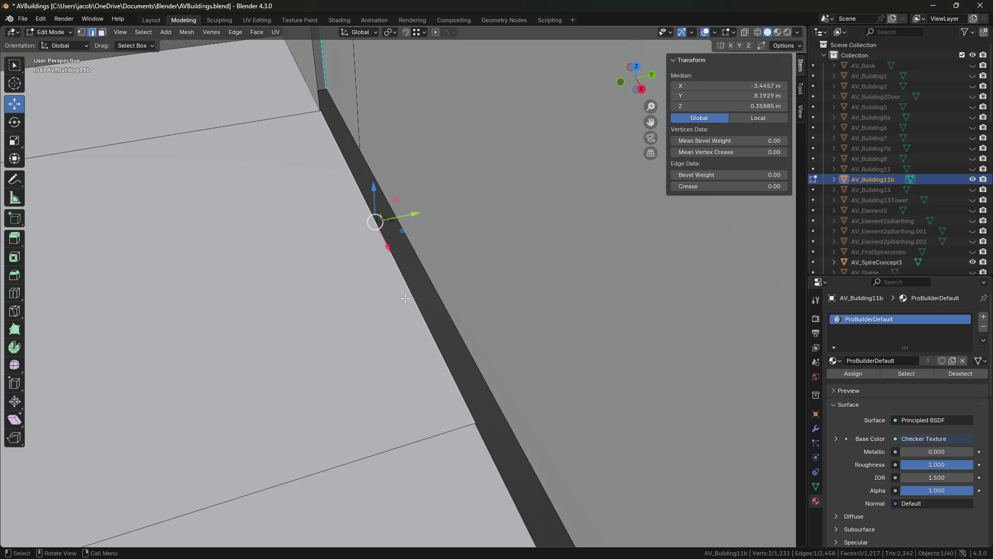
key(shift+grave)
click(403, 285)
key(e)
key(Escape)
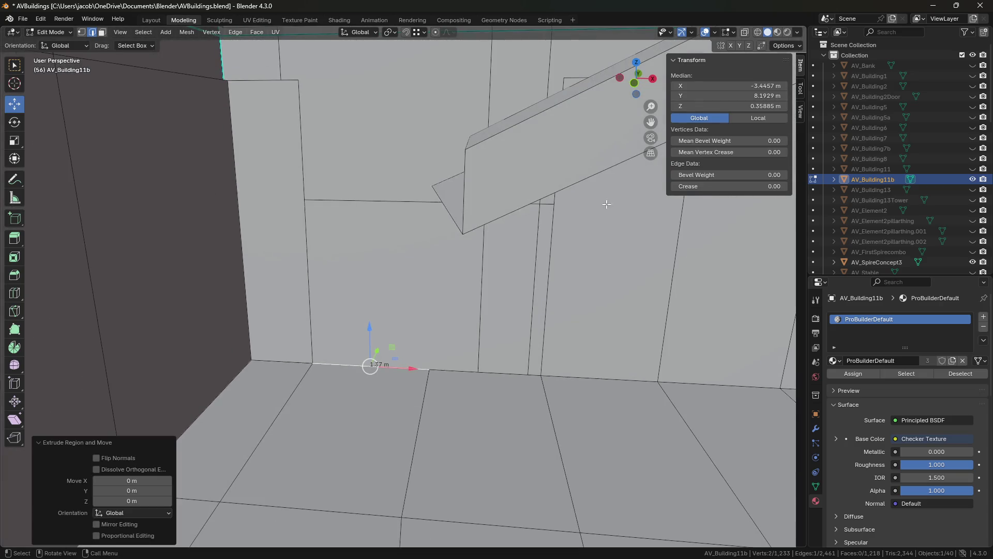
double_click(685, 106)
text(3.4845)
key(Return)
Save the file and nudge the corner vertex into line.
key(shift+grave)
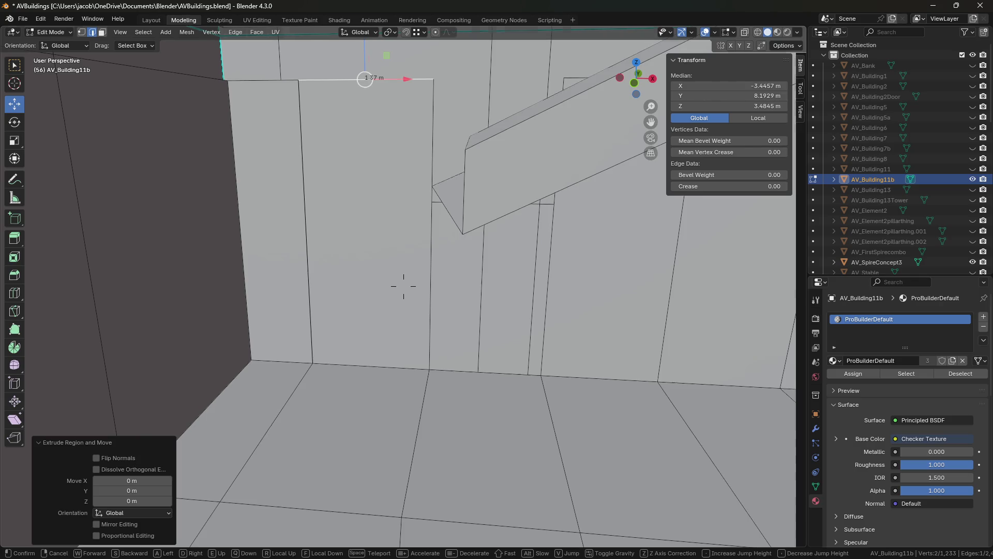
key(w)
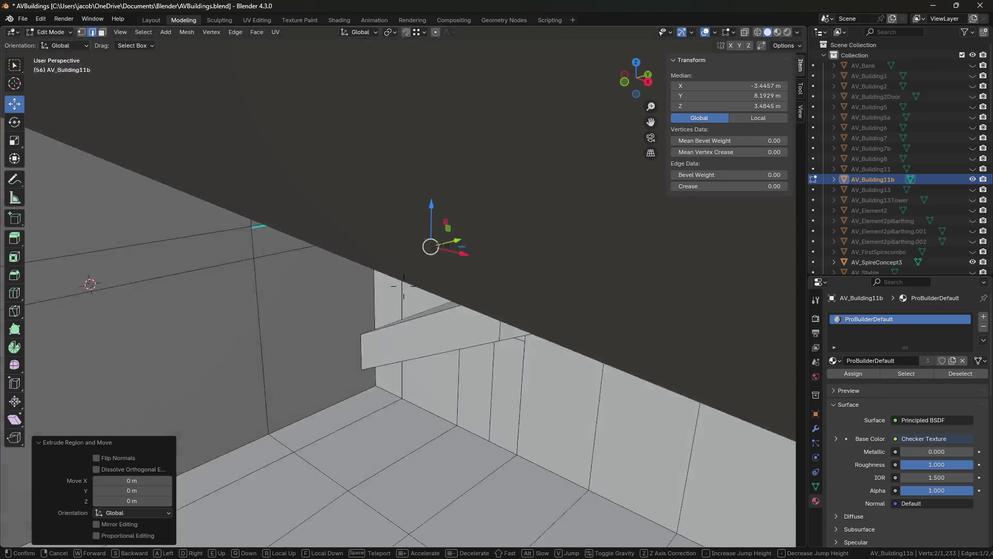
click(403, 286)
key(a)
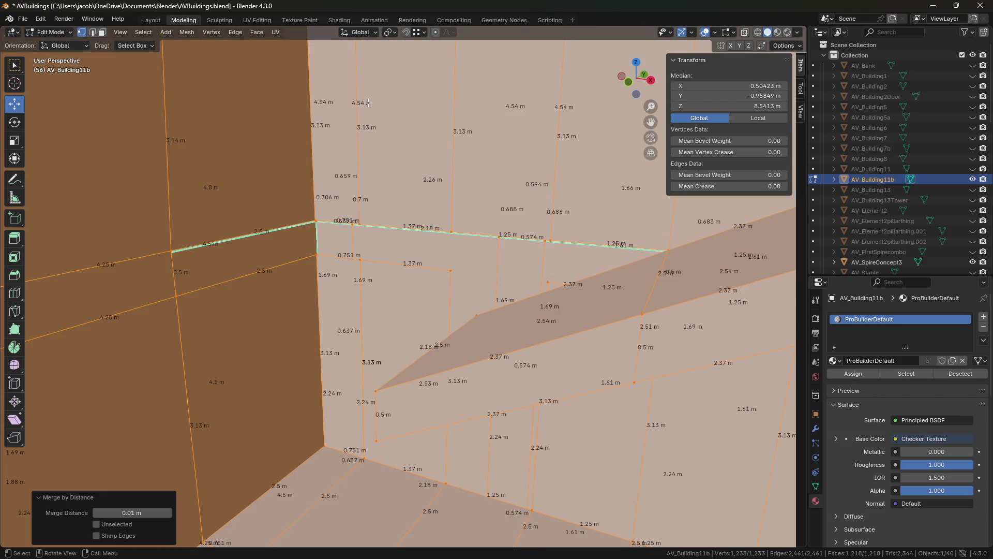
key(ctrl+s)
key(alt+a)
key(shift+grave)
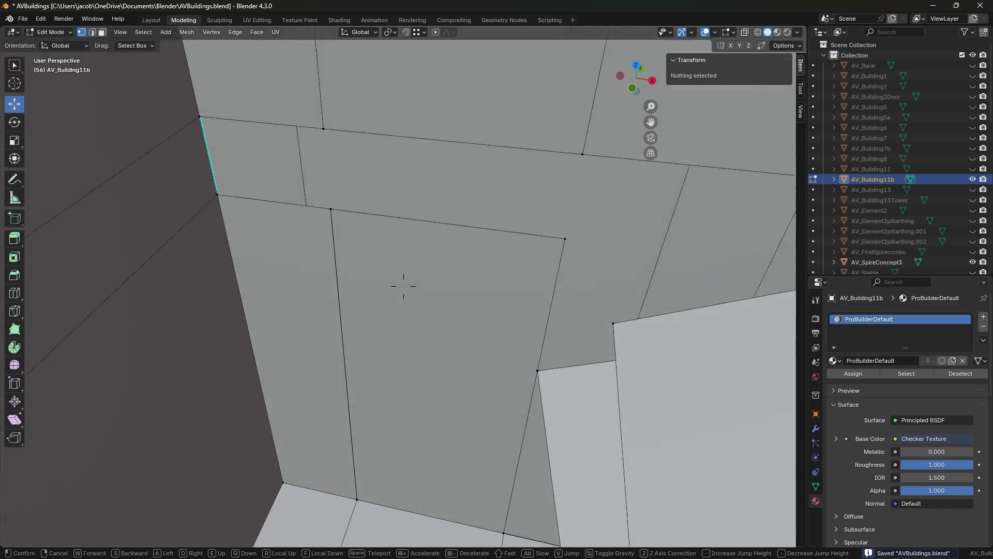
click(404, 286)
drag(329, 147, 331, 163)
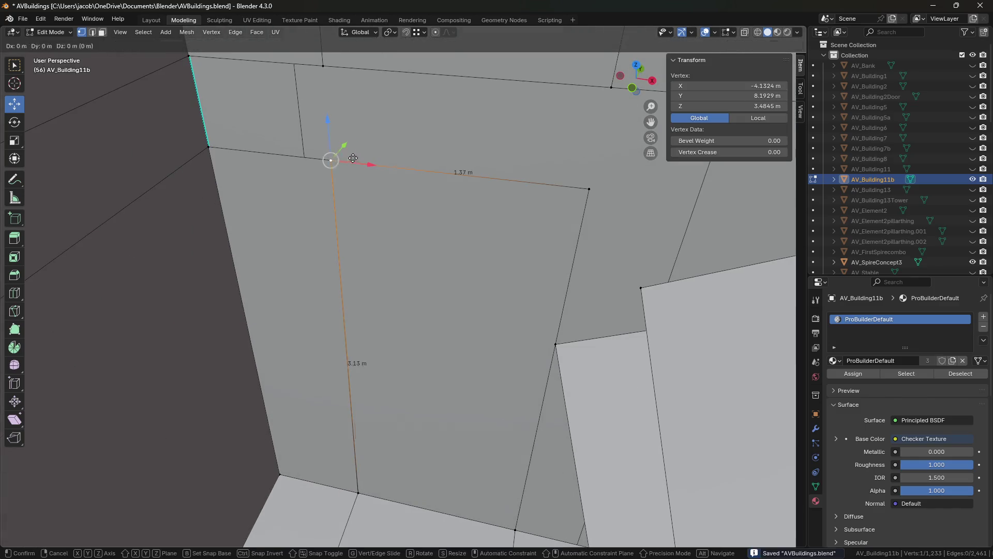
Merge duplicate vertices by distance, save, and walk to the ramp end.
key(a)
key(m)
click(381, 161)
key(ctrl+s)
key(alt+a)
key(shift+grave)
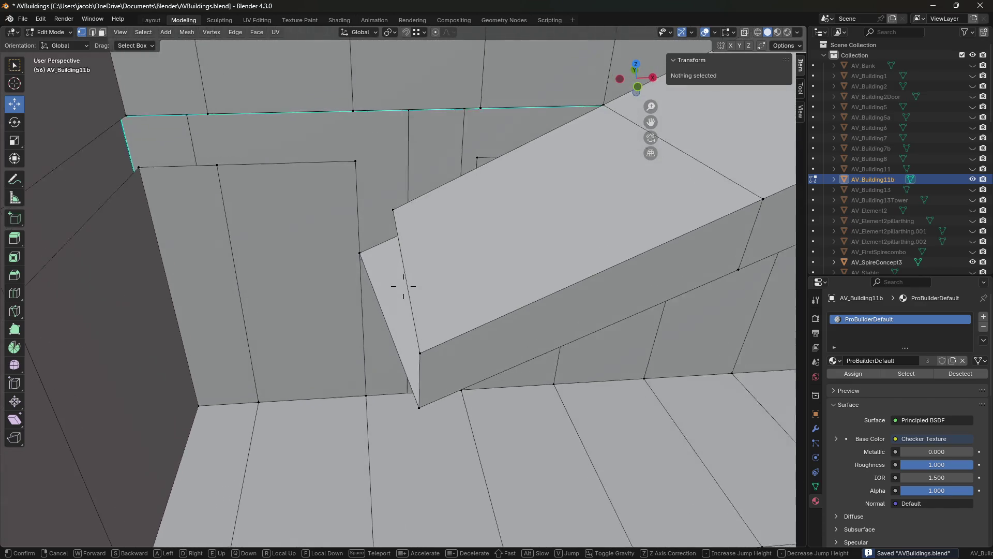
click(404, 286)
Set the lower ramp-end vertex to X -2.3834 m, under the vertex above, and save.
click(400, 152)
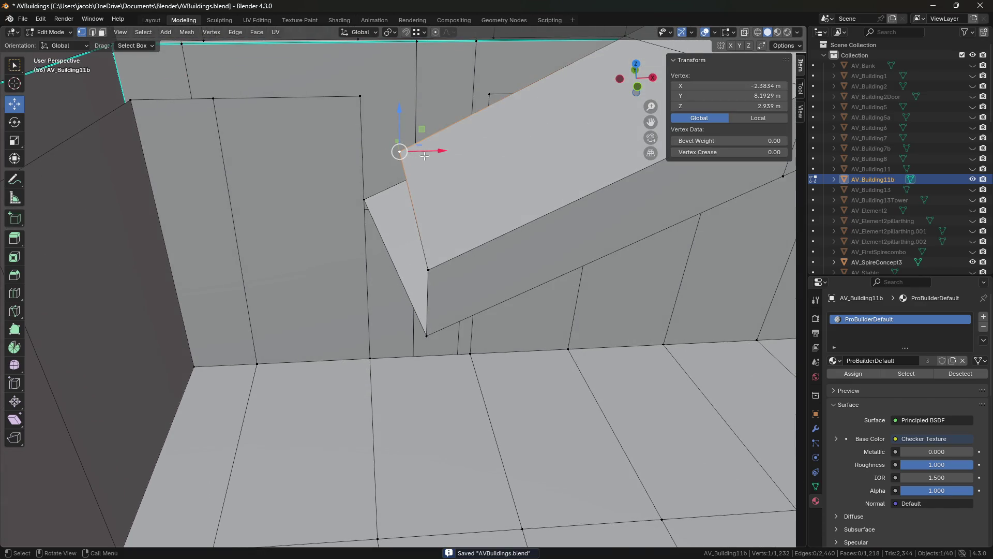
drag(400, 152, 379, 152)
key(ctrl+z)
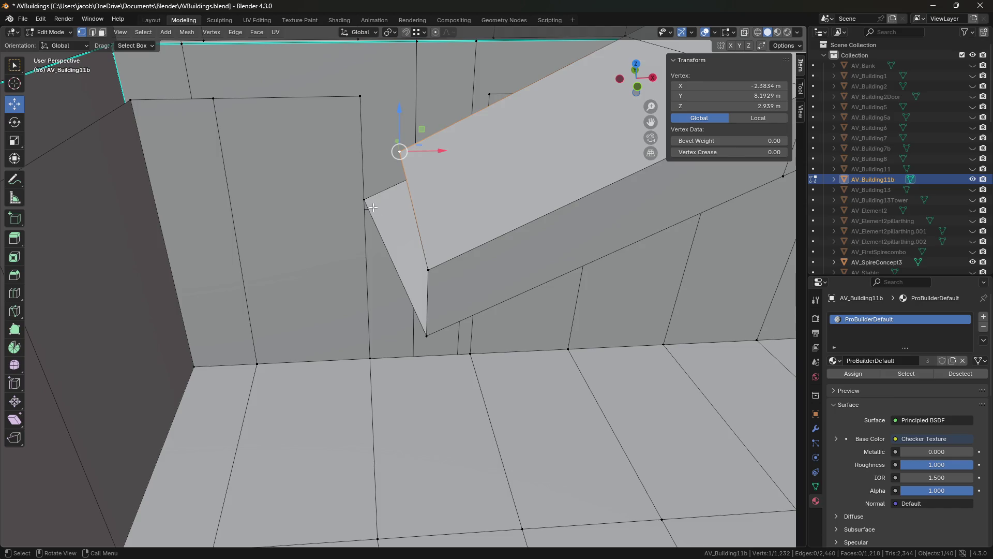
key(ctrl+v)
key(Return)
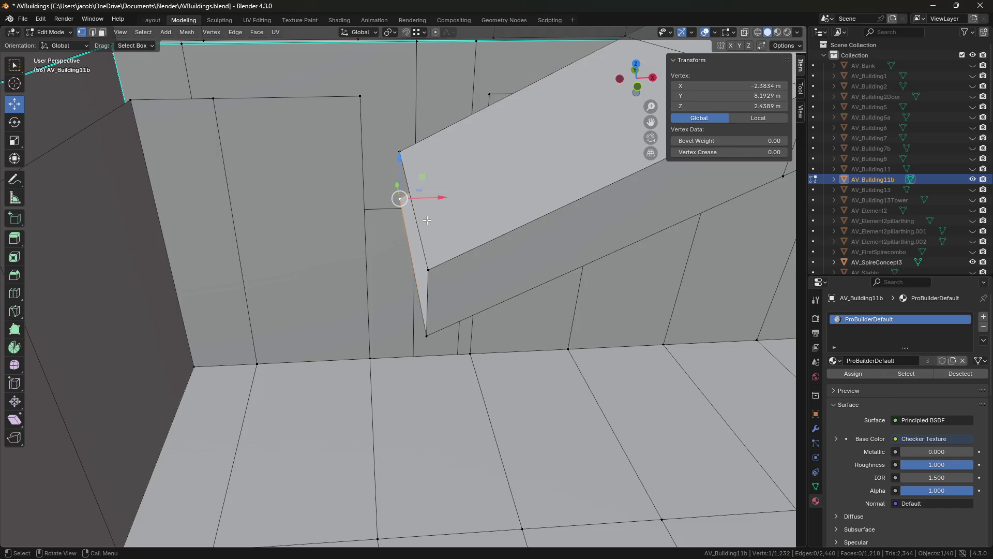
key(ctrl+s)
Select the edge loop at the ramp end in edge mode.
key(shift+grave)
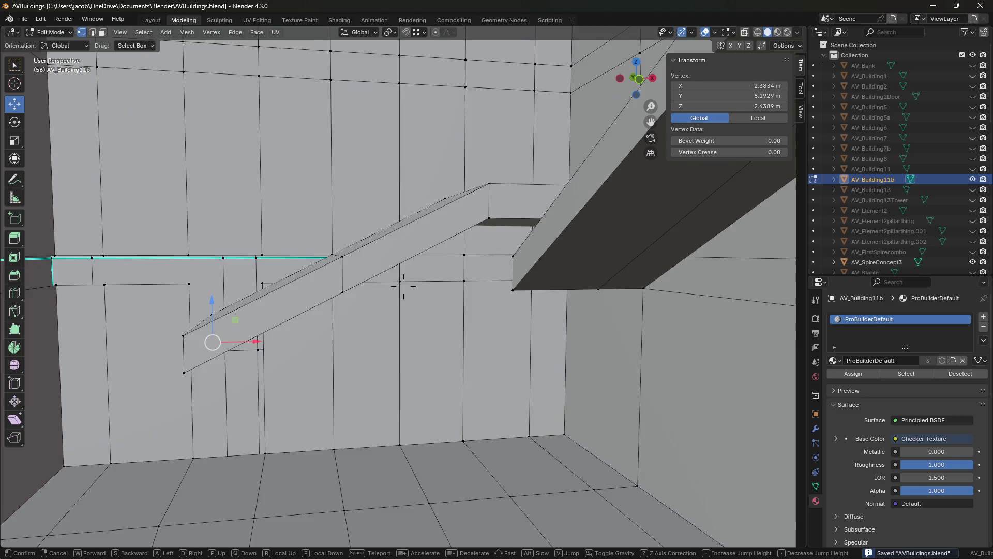
key(w)
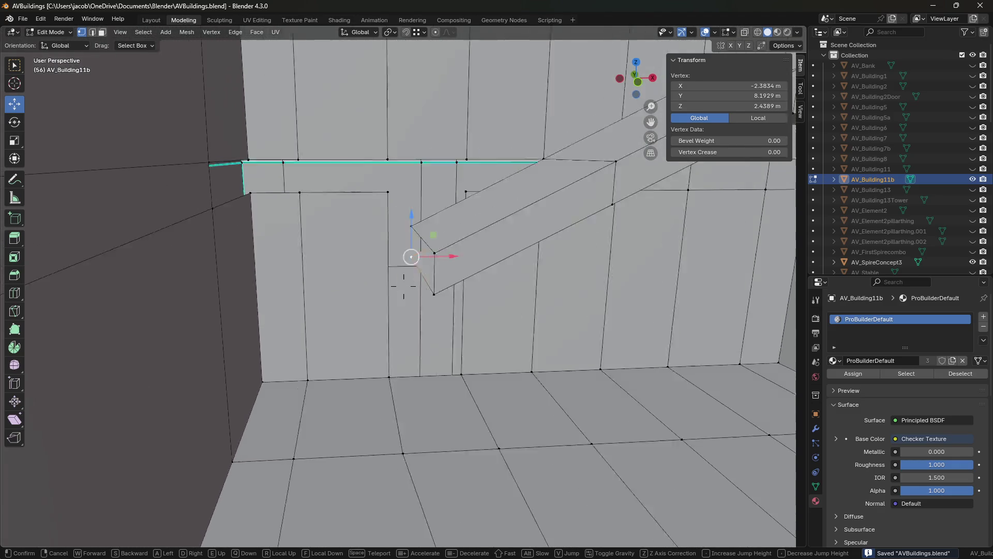
click(404, 286)
key(2)
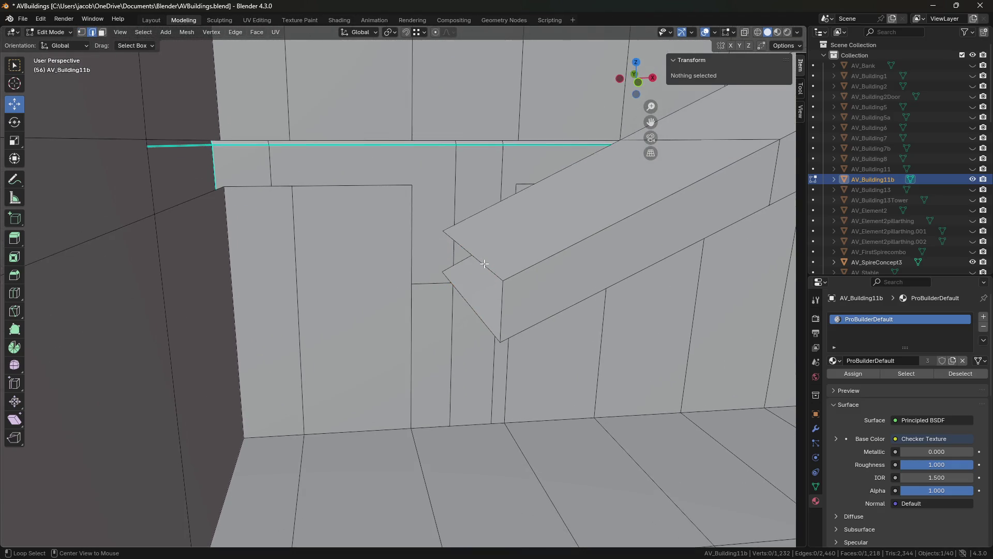
alt+click(484, 264)
With increment snapping on, extrude the ramp-end edges 2.5 m along X to form the landing.
shift+middle_drag(462, 303, 428, 303)
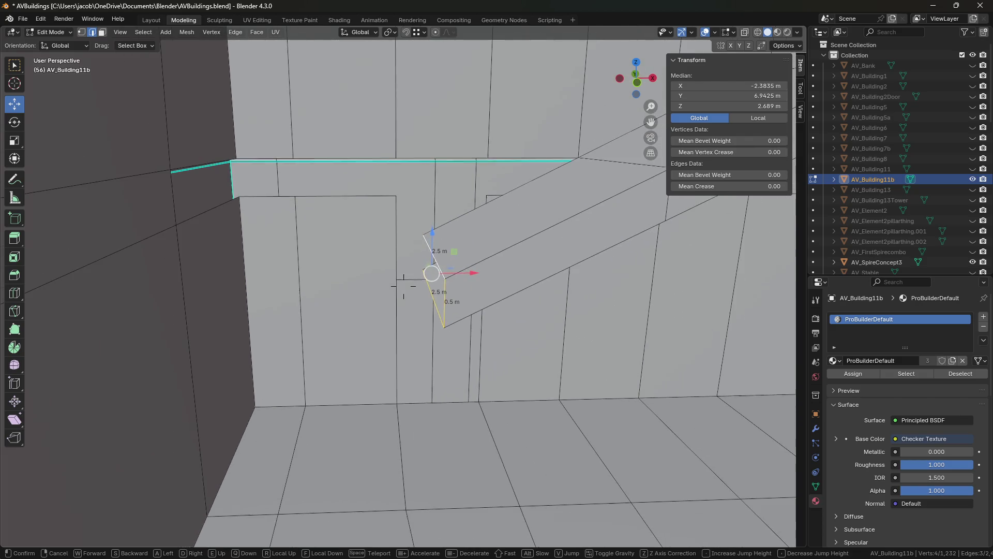
key(e)
right_click(428, 302)
drag(476, 273, 311, 272)
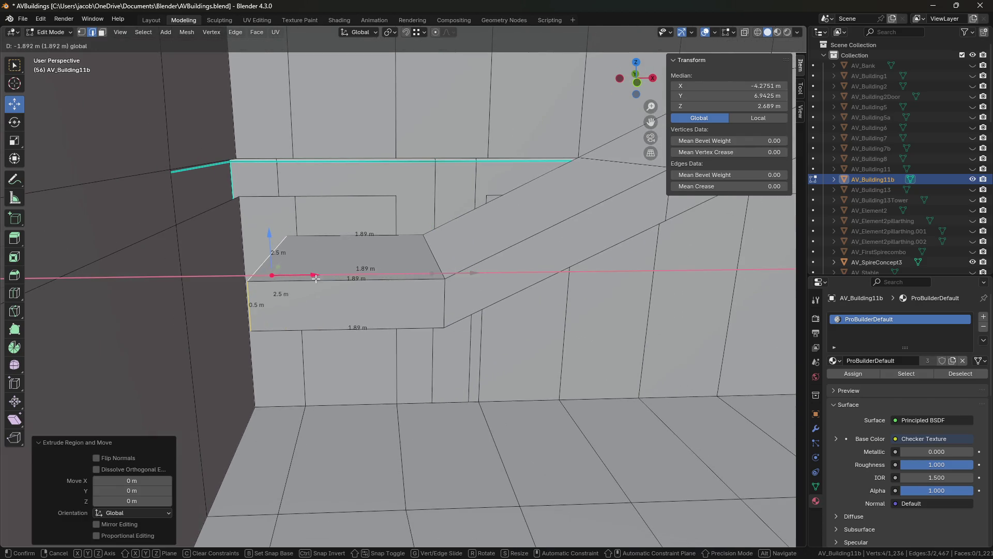
key(ctrl+z)
click(425, 36)
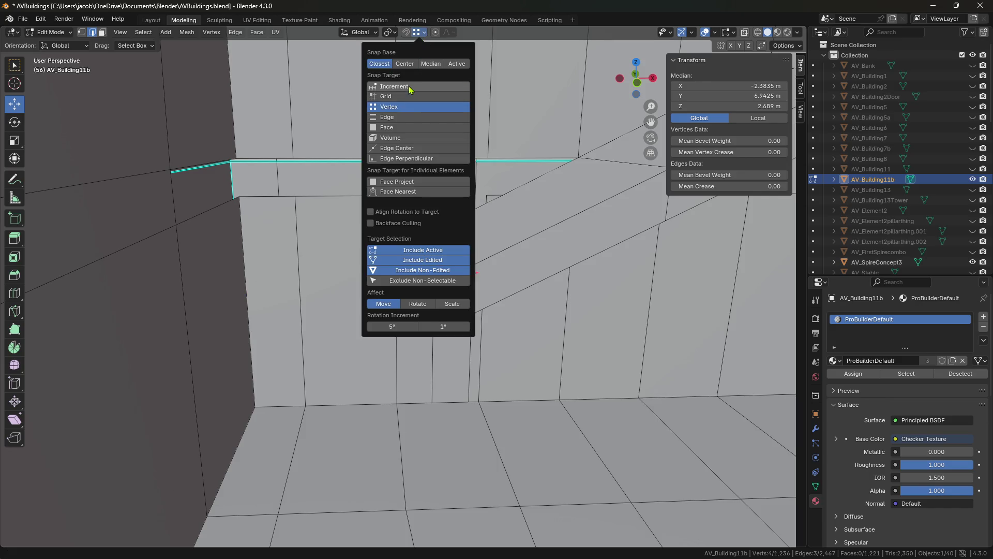
click(410, 92)
drag(431, 273, 329, 273)
key(shift+grave)
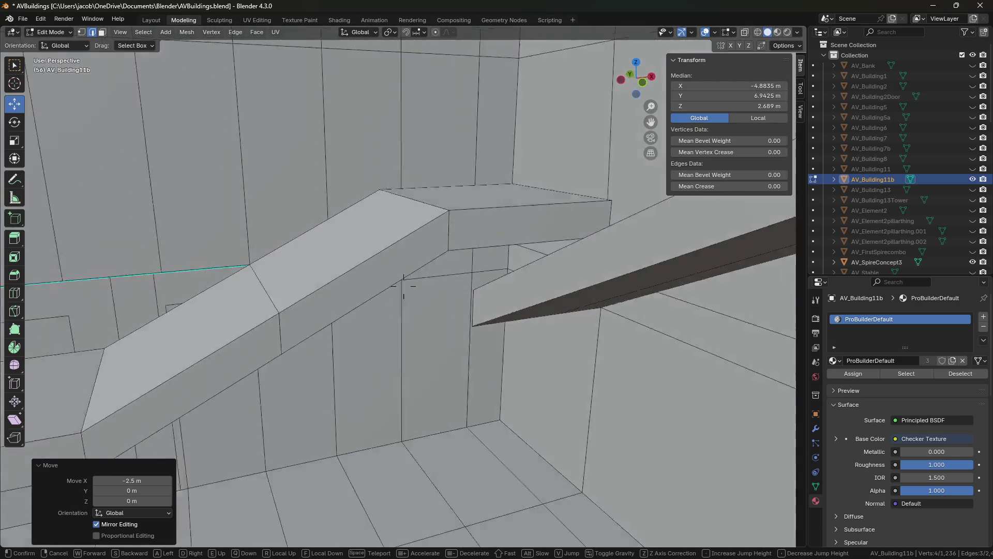
key(s)
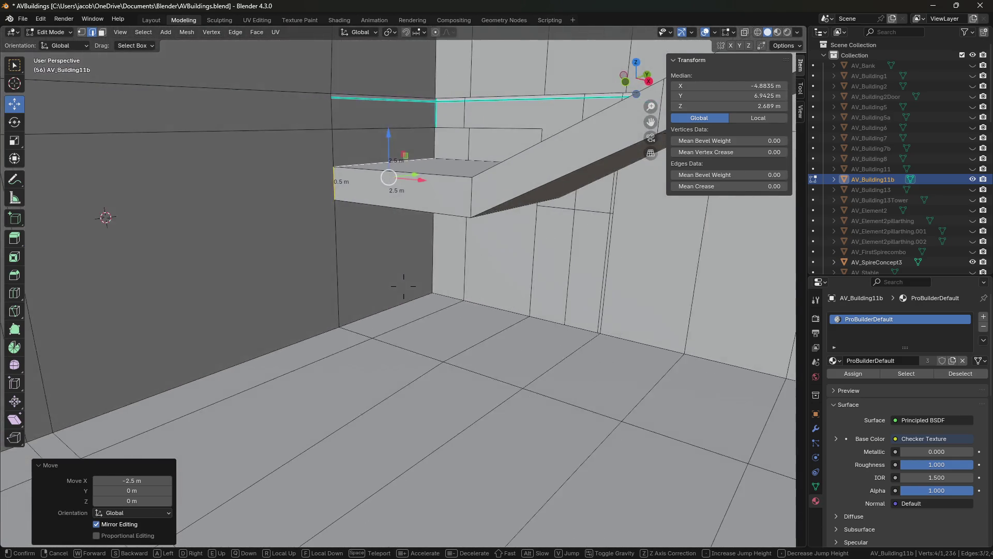
click(346, 193)
Try shifting a landing vertex and edge along X, then undo to leave them unchanged.
click(384, 170)
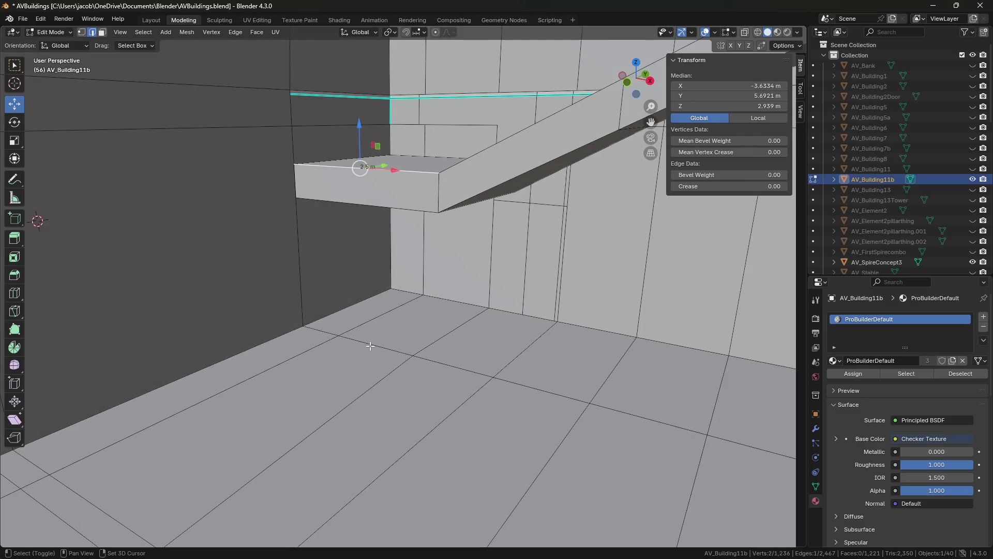
middle_drag(389, 332, 402, 282)
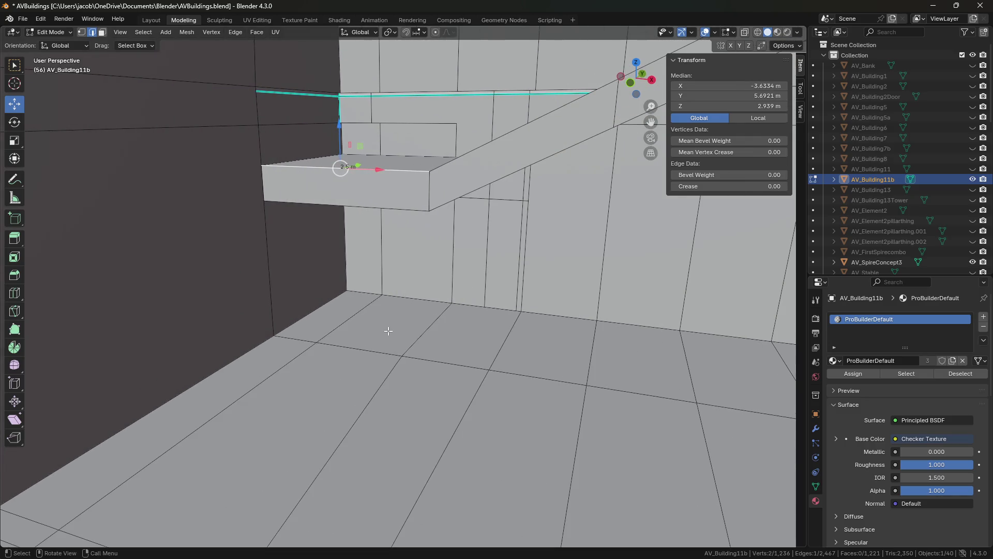
middle_drag(413, 241, 403, 280)
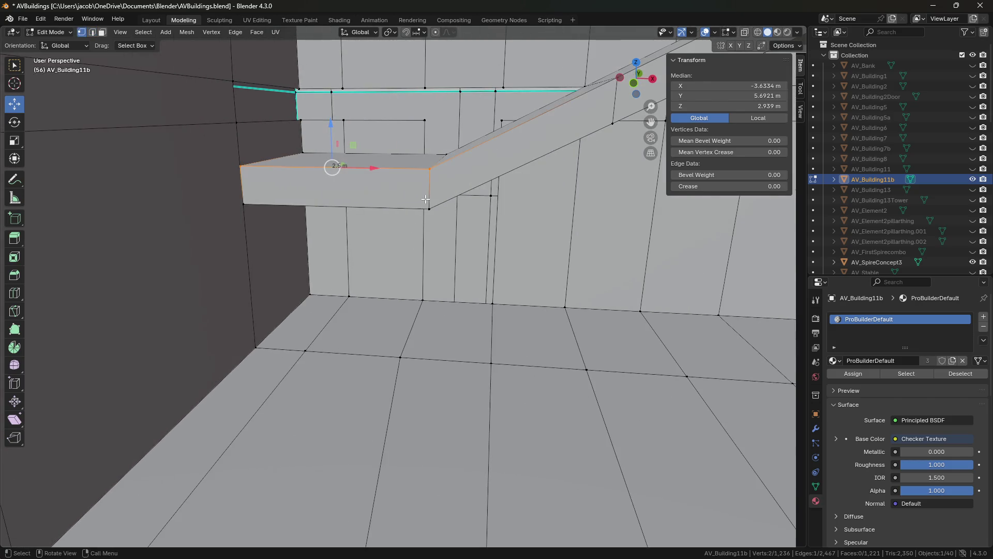
click(428, 209)
drag(465, 209, 658, 122)
key(ctrl+z)
click(729, 86)
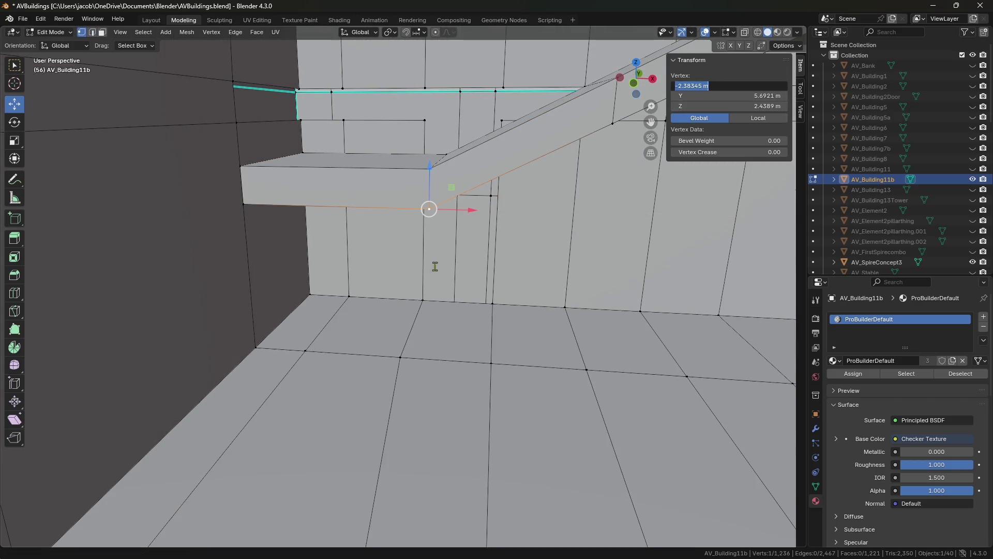
key(2)
click(409, 340)
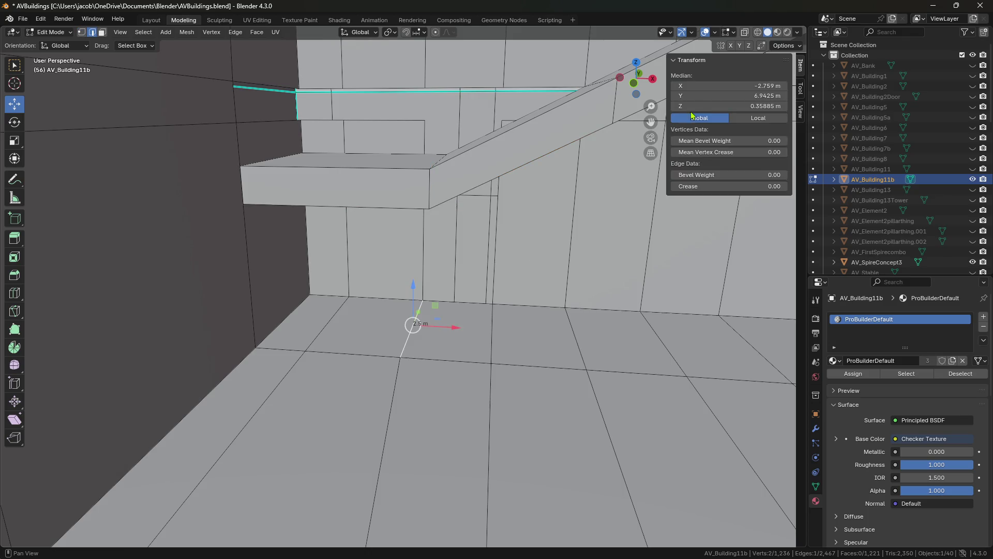
key(ctrl+z)
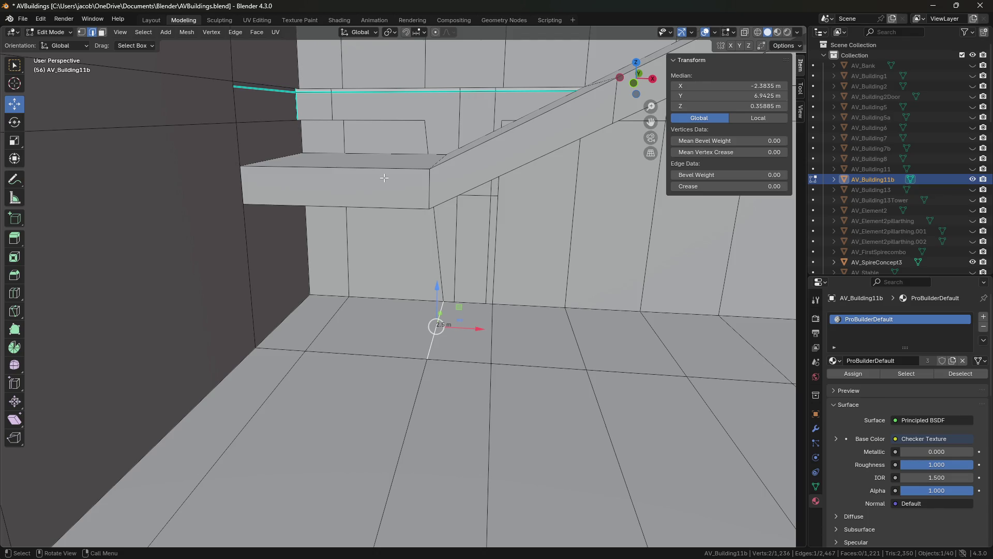
middle_drag(502, 263, 464, 325)
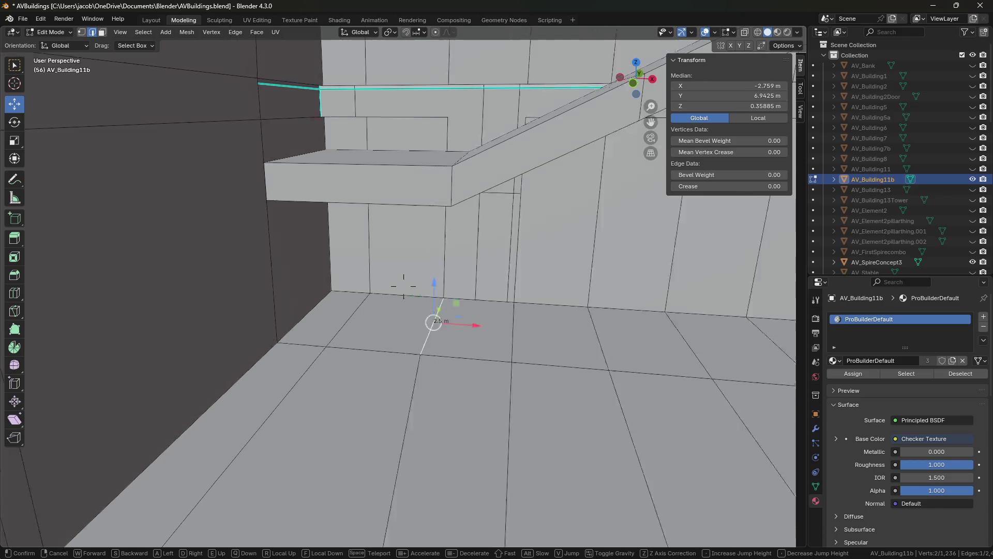
key(1)
click(425, 357)
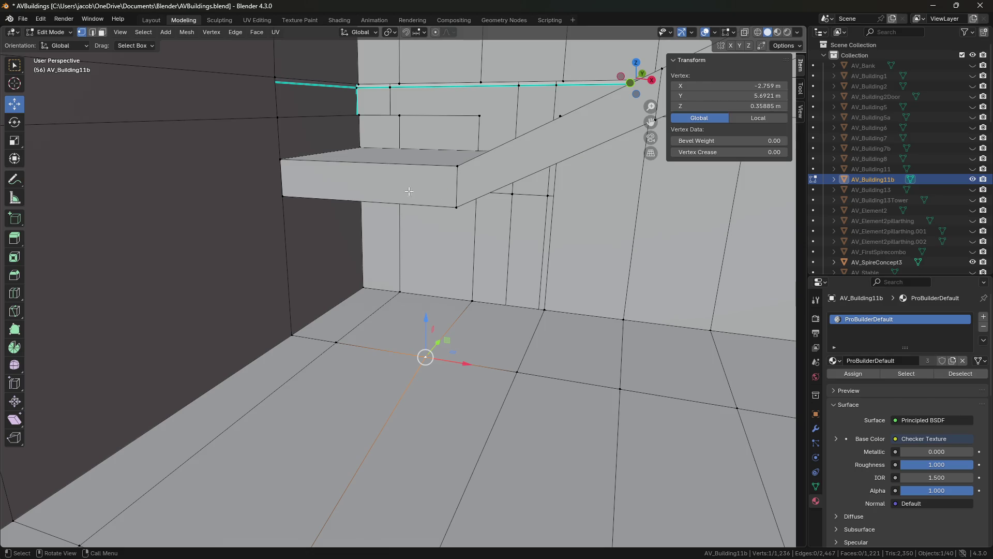
key(2)
Extrude the landing's top front edge in place and drop it to Z 0.35885 m.
click(365, 161)
key(e)
key(Escape)
key(ctrl+v)
key(Return)
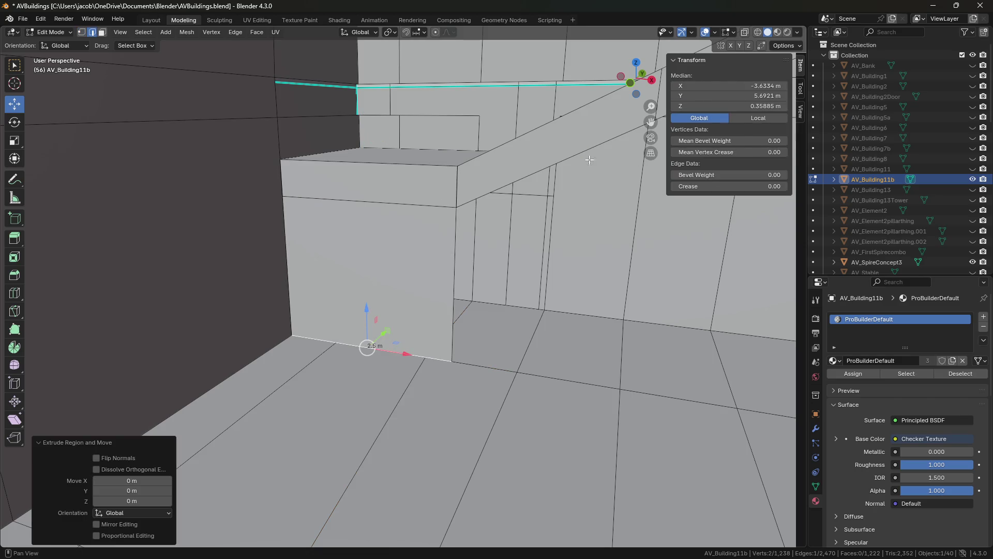
click(453, 275)
key(shift+grave)
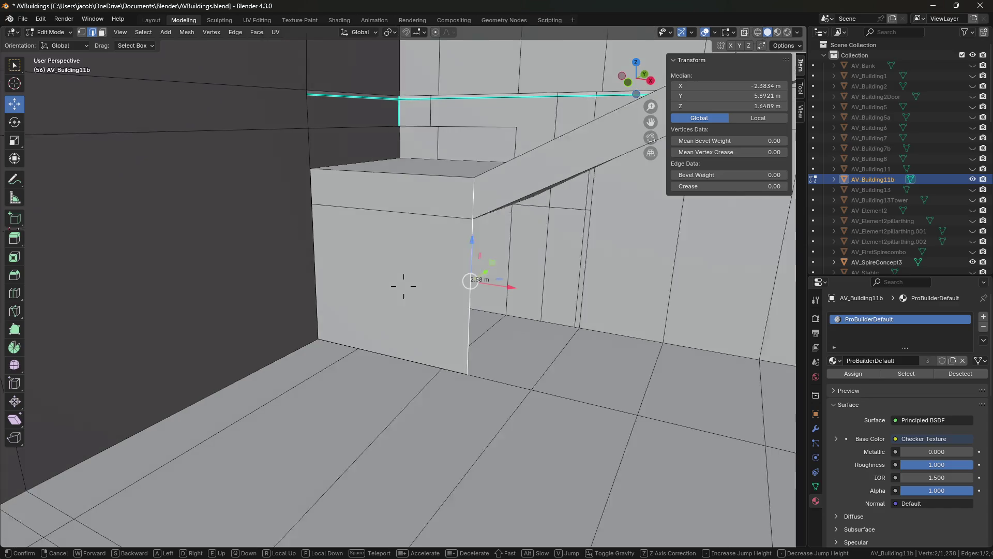
click(403, 286)
Delete the box's front face and select the landing's end face.
key(3)
click(419, 264)
key(x)
click(425, 259)
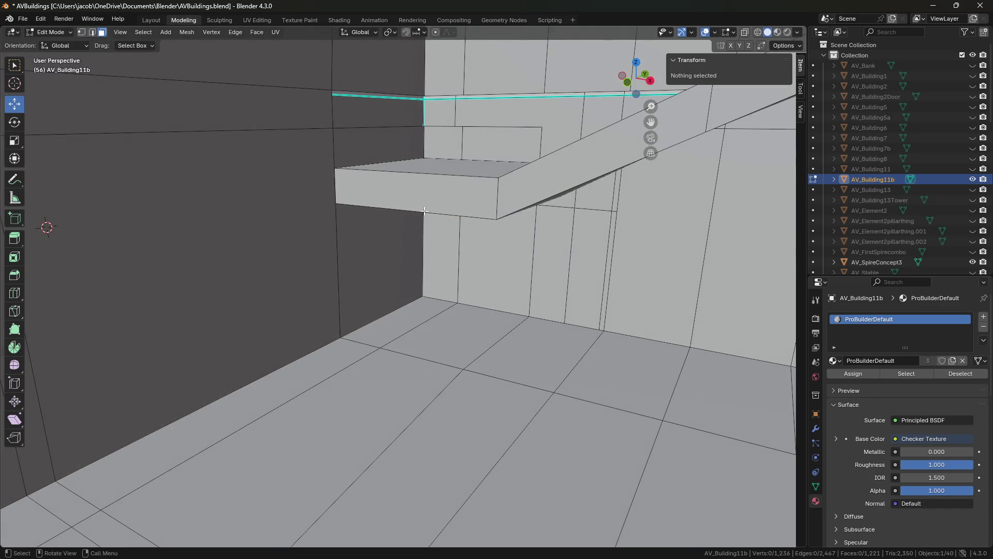
click(432, 202)
key(shift+grave)
Extrude the landing's end face 5 m along Y.
click(403, 286)
key(e)
key(y)
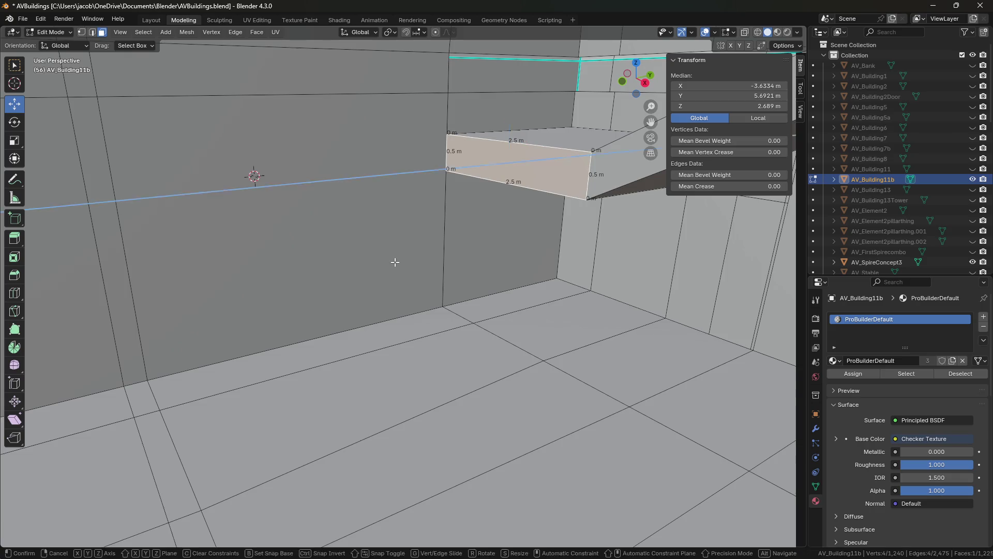
key(Escape)
key(g)
key(y)
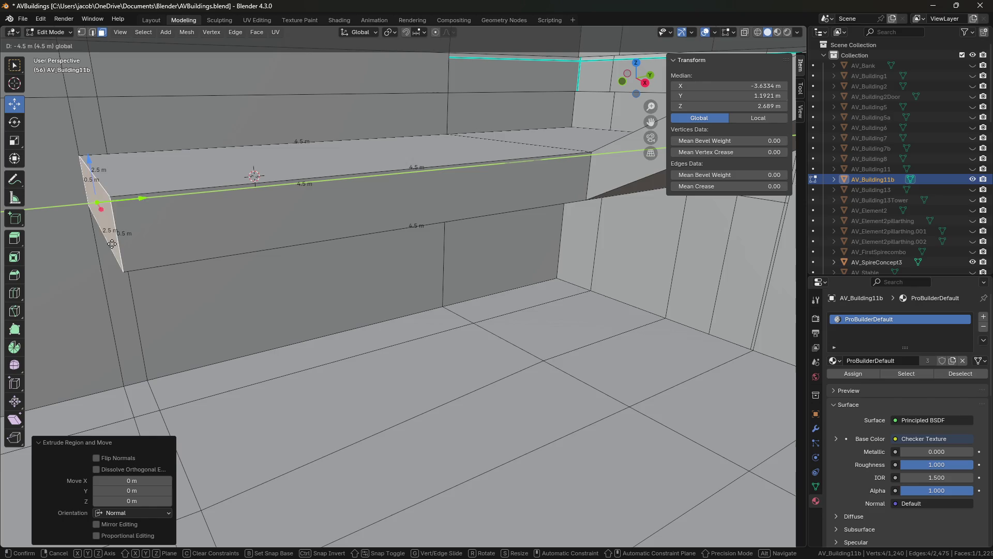
click(72, 254)
key(shift+grave)
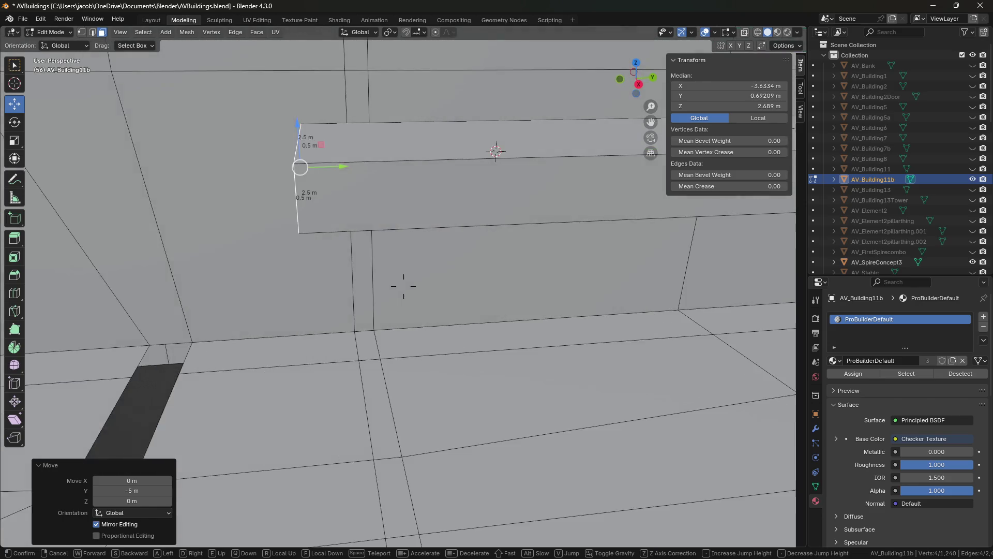
click(404, 286)
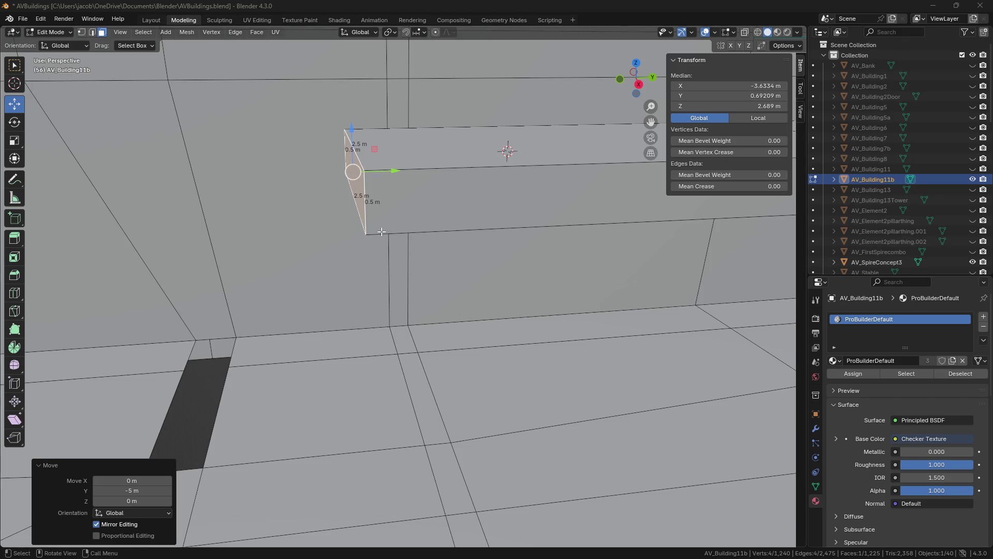
Lower the extruded end face 2 m so the landing becomes a sloping beam.
middle_drag(381, 231, 416, 197)
mouse_move(376, 106)
mouse_down()
mouse_move(393, 349)
mouse_move(392, 324)
mouse_up()
mouse_move(393, 325)
middle_down()
mouse_move(424, 248)
mouse_move(415, 255)
mouse_move(412, 271)
mouse_move(436, 243)
mouse_move(413, 266)
mouse_move(421, 282)
middle_up()
key(1)
Offset the beam's bottom end edge 0.5 m in Y via the N panel.
click(419, 289)
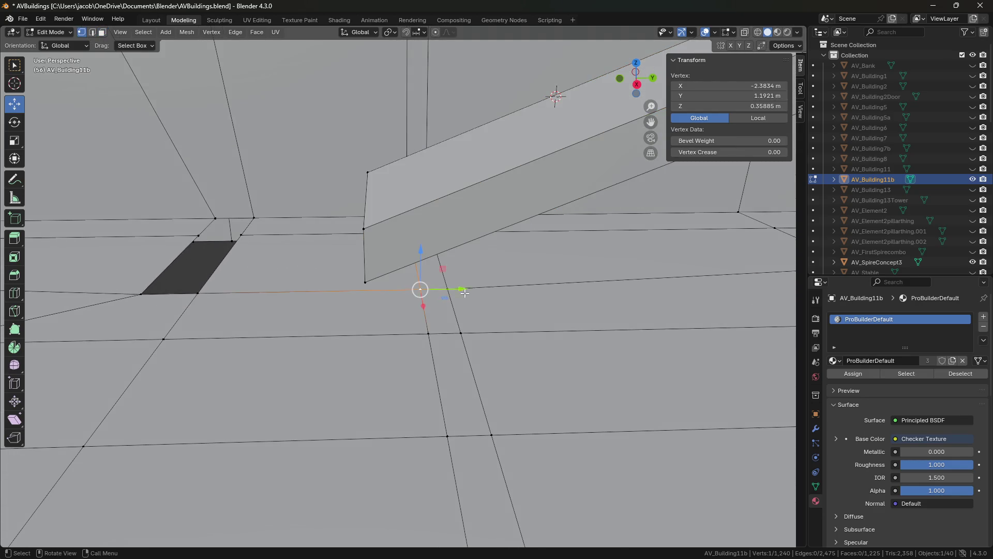
key(2)
click(488, 262)
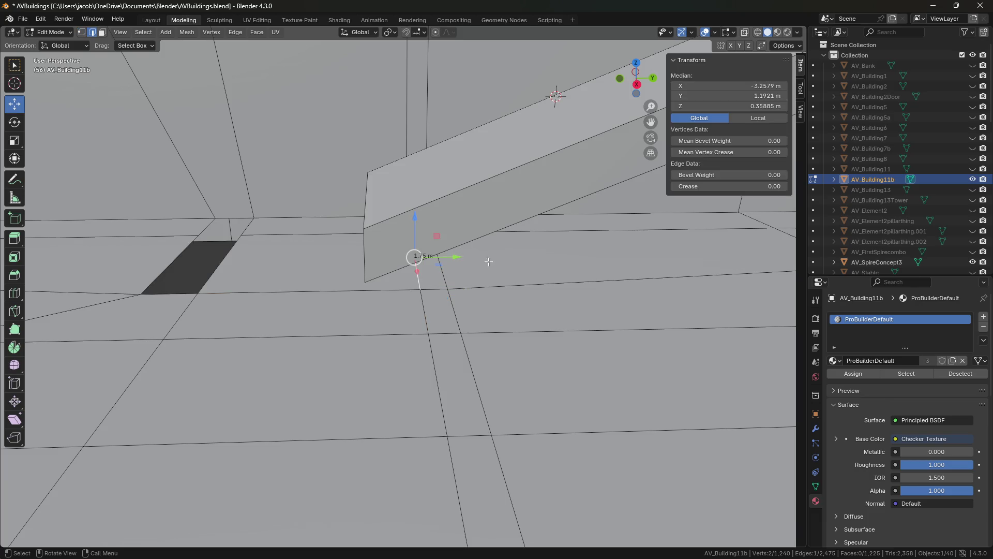
click(707, 96)
key(1)
click(369, 233)
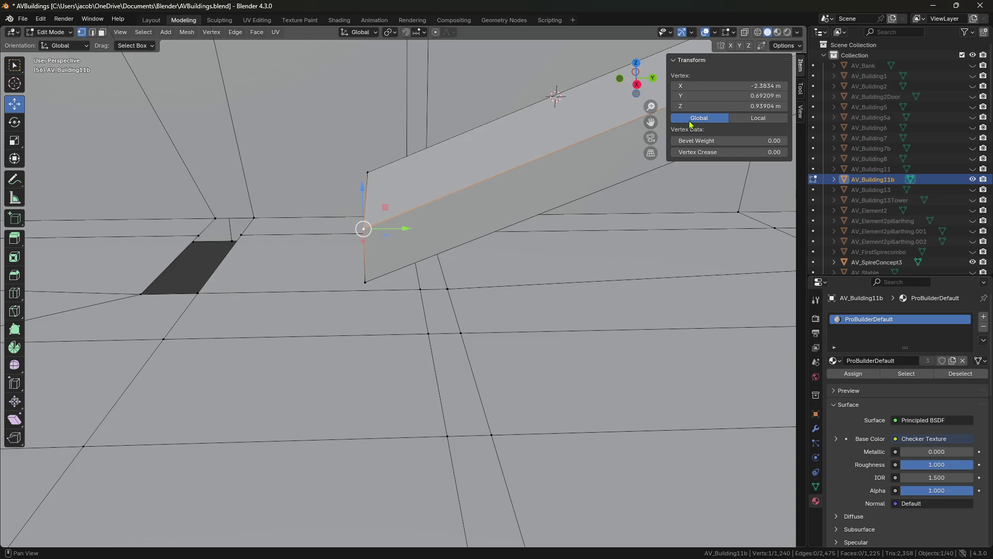
key(Escape)
key(2)
click(420, 286)
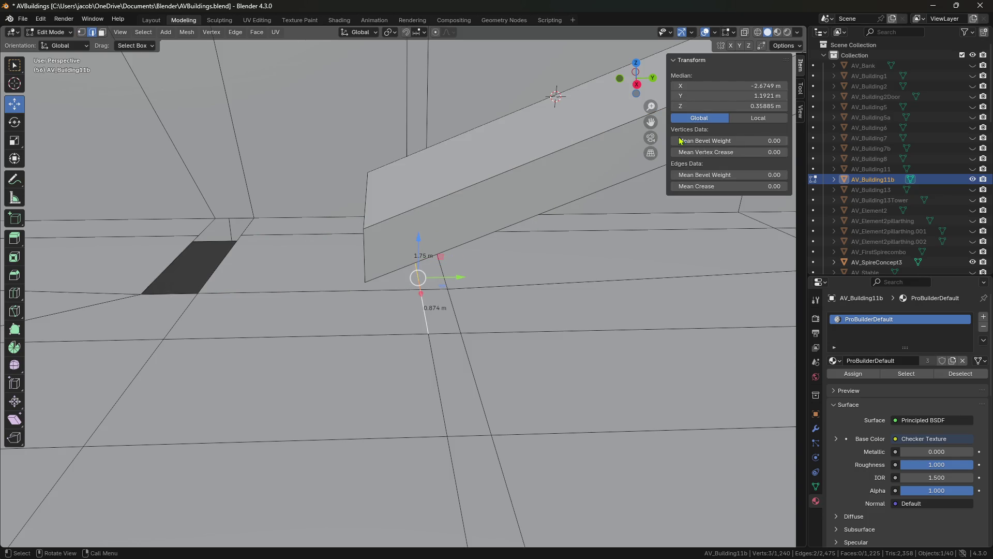
click(702, 95)
text(-0.5)
key(Return)
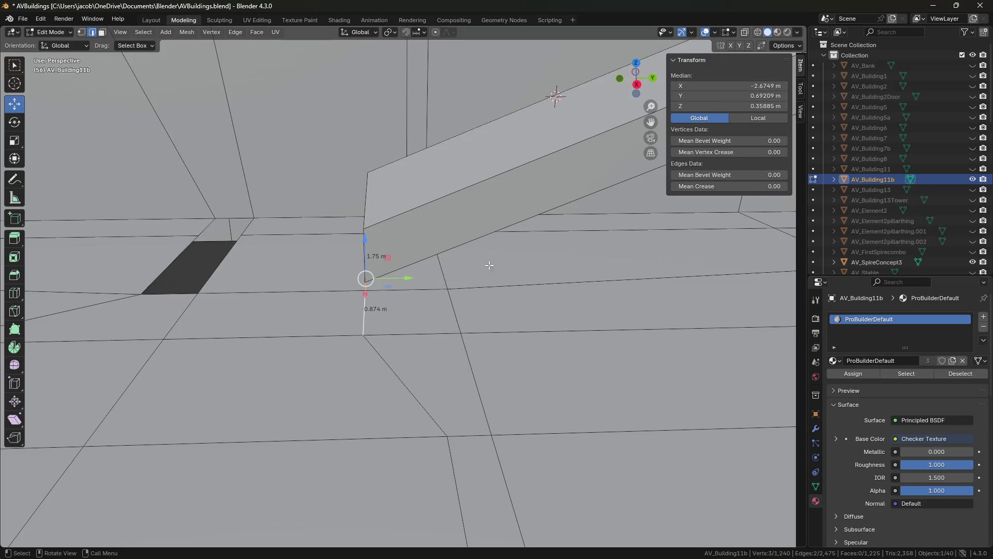
Save, slide the edge along Y to the floor line, and select the beam's faces.
key(ctrl+s)
drag(484, 276, 461, 280)
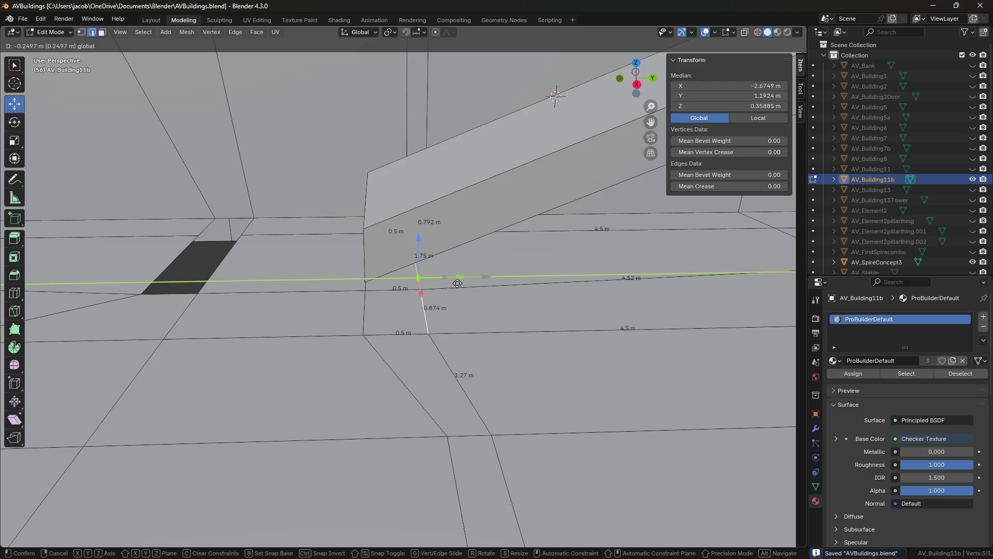
click(458, 282)
key(shift+grave)
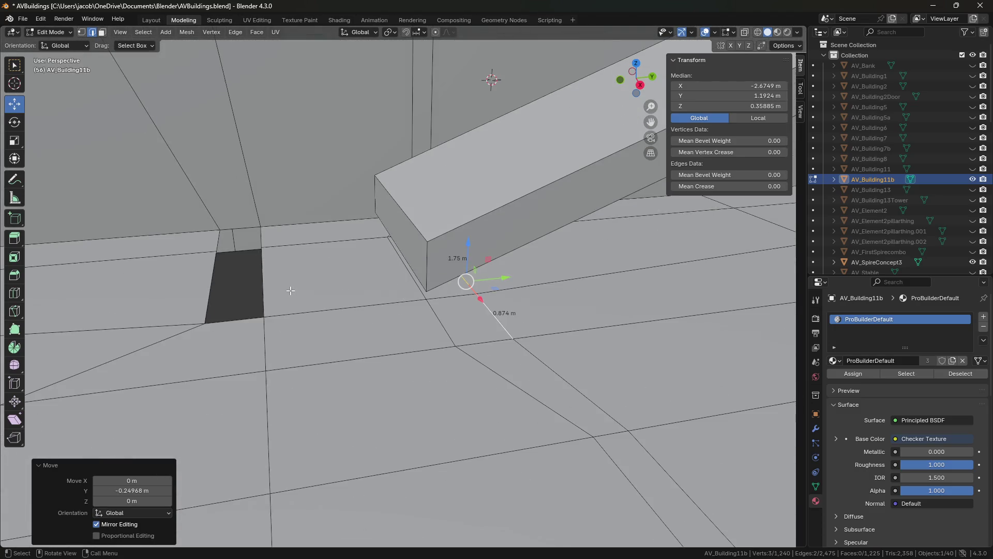
click(449, 226)
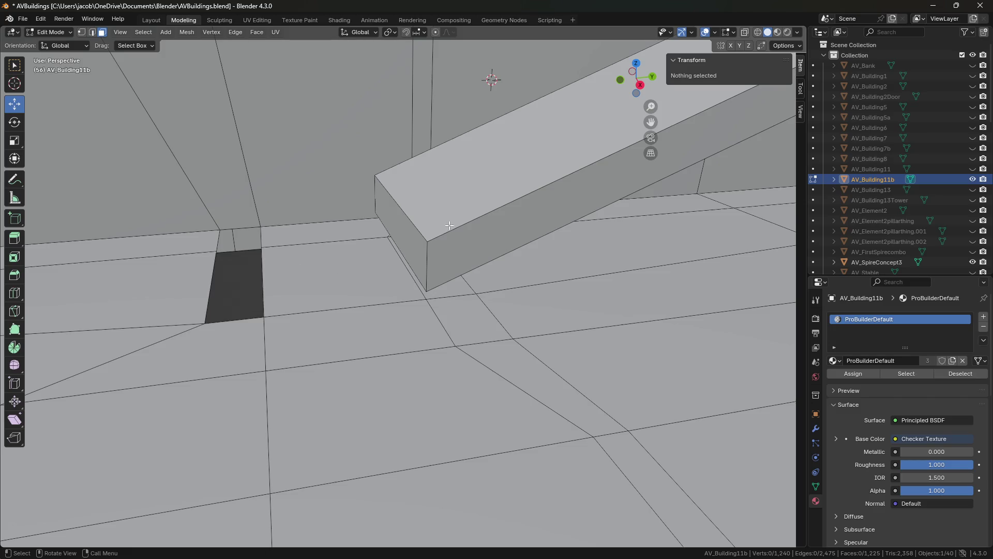
alt+click(474, 225)
Delete the beam's faces and the leftover fin face.
key(x)
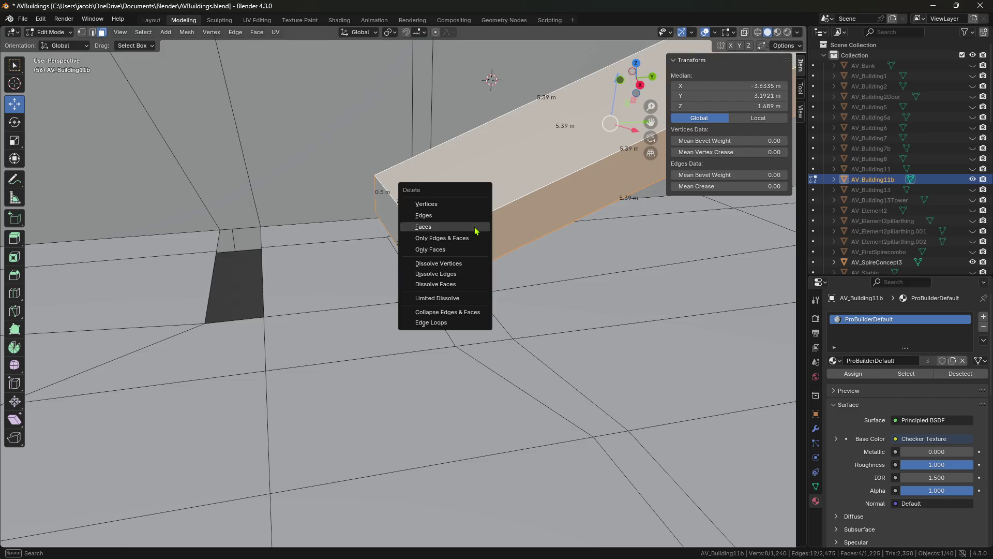
click(468, 227)
click(406, 235)
key(x)
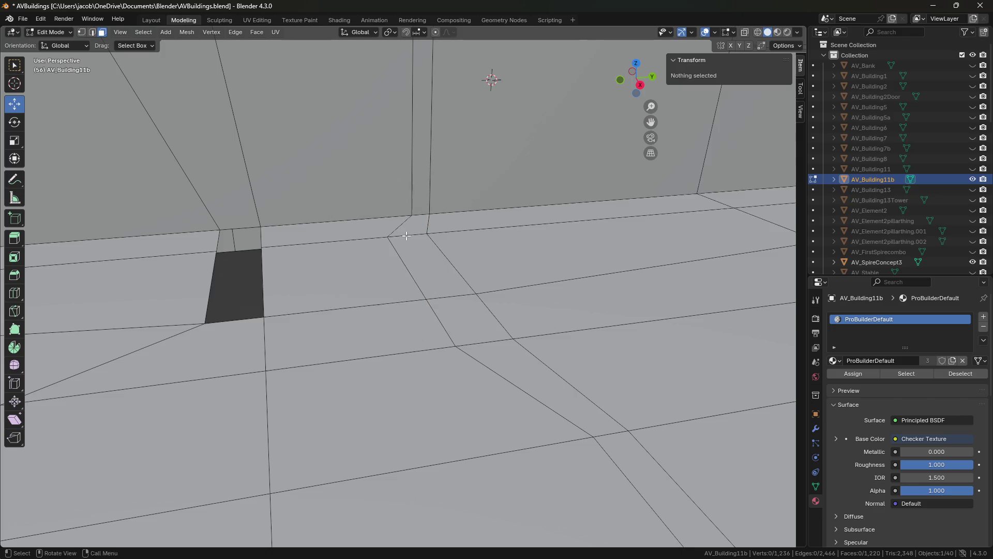
key(shift+grave)
key(w)
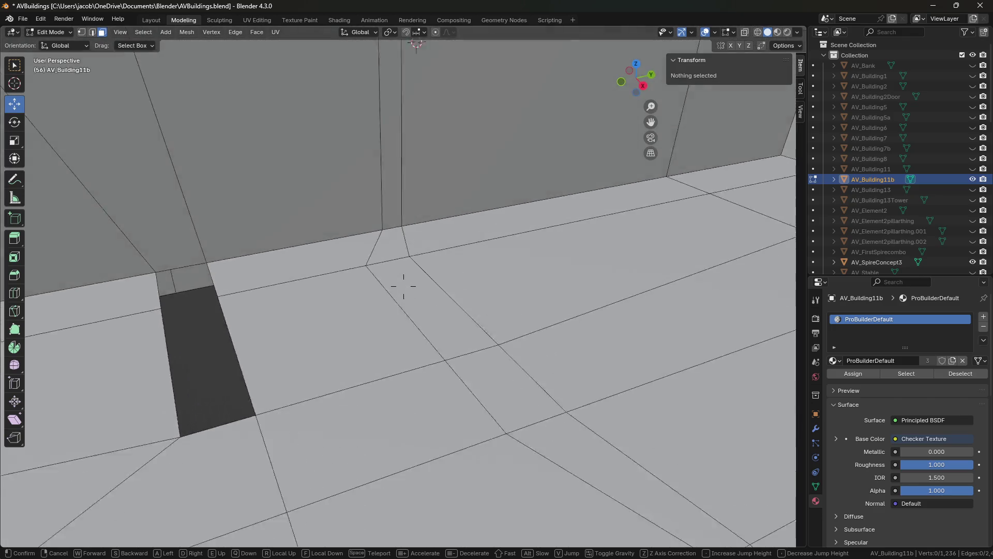
click(404, 288)
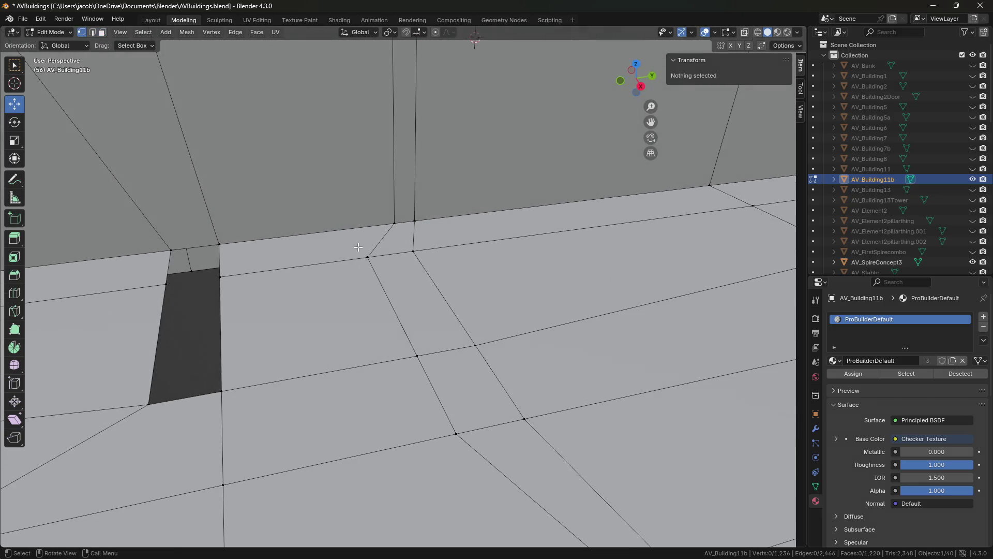
Move a floor vertex to the wall corner, committing its Y at 1.1924 m after several undos.
click(370, 256)
drag(412, 255, 377, 257)
key(ctrl+z)
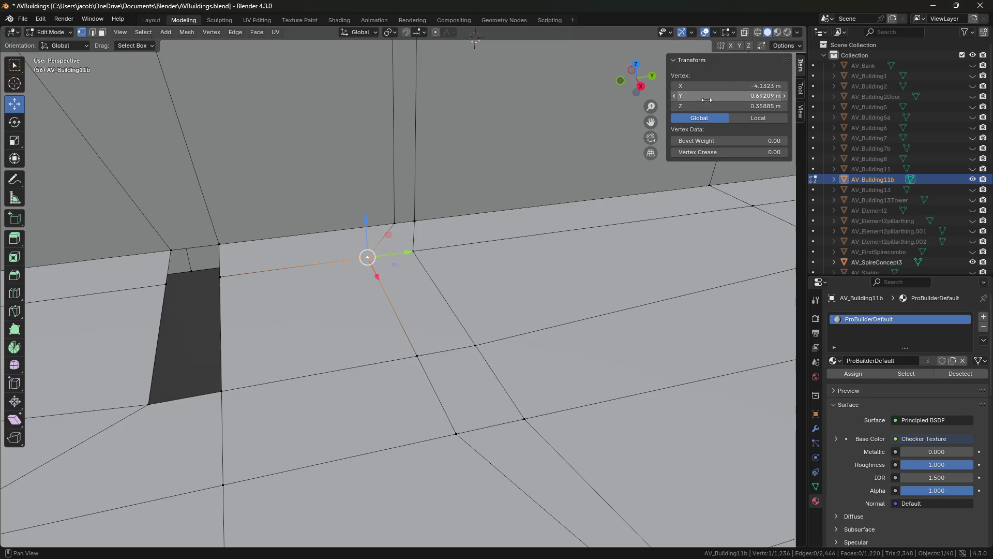
key(Escape)
key(ctrl+z)
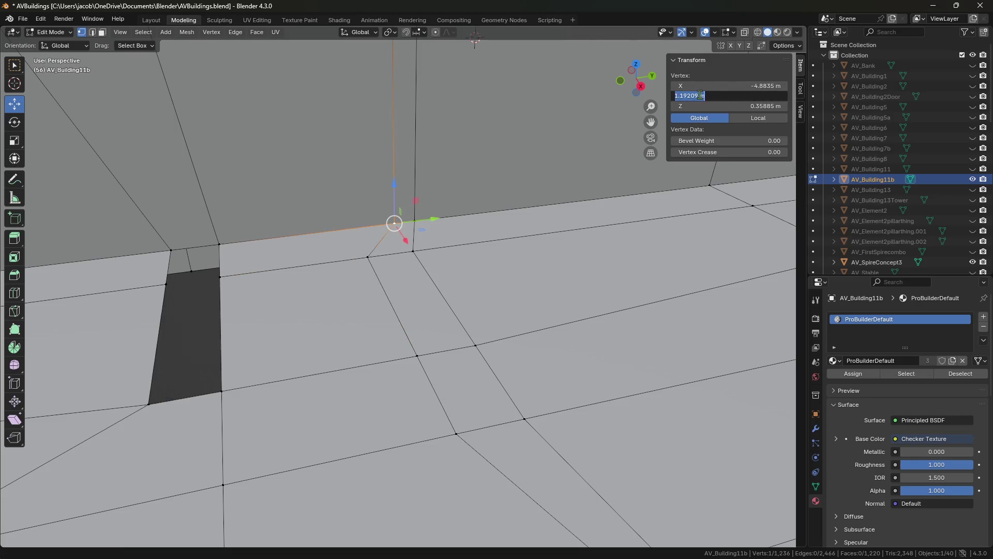
key(Escape)
key(ctrl+z)
key(ctrl+z)
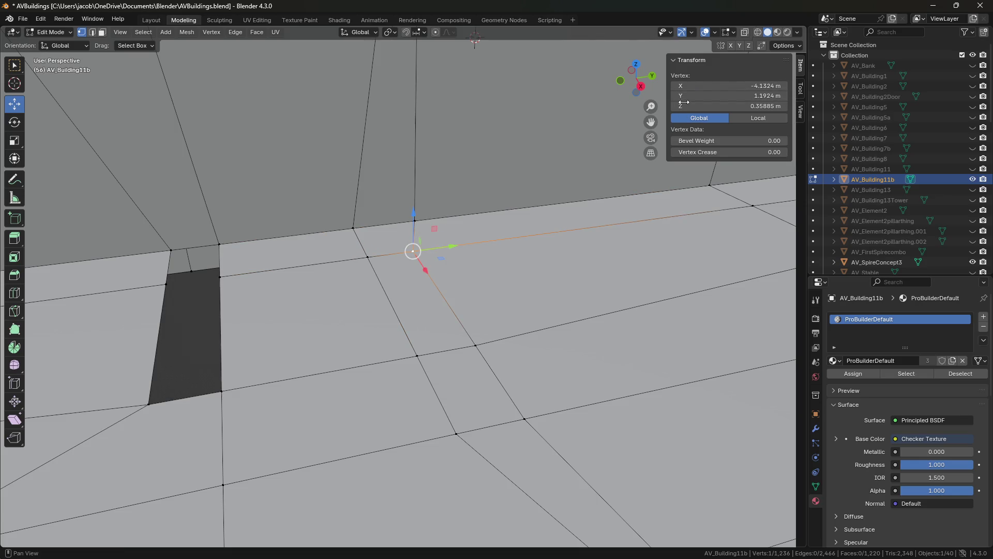
key(Escape)
key(ctrl+z)
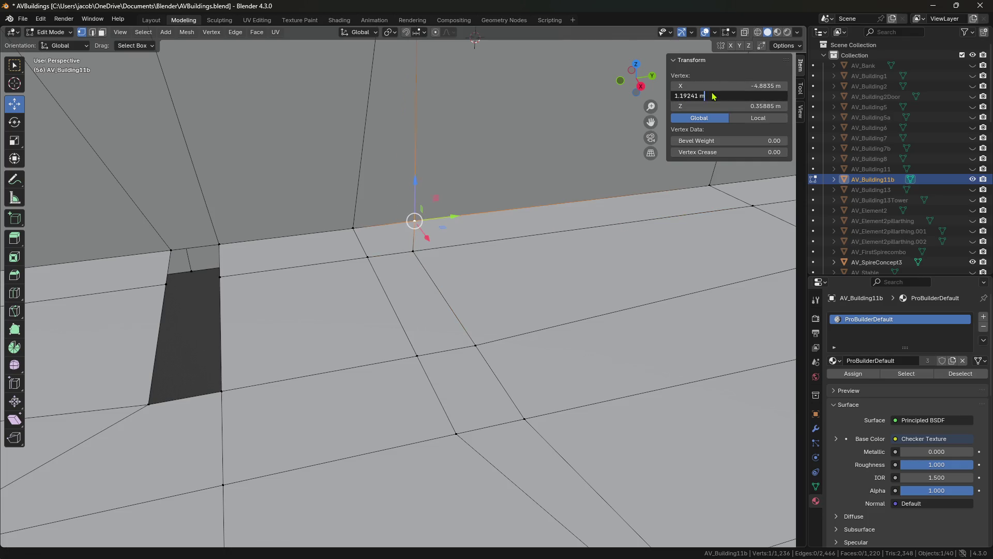
key(Return)
Delete two floor faces and bridge the ledge and hole edge loops into a ramp, then save.
middle_drag(496, 191, 469, 212)
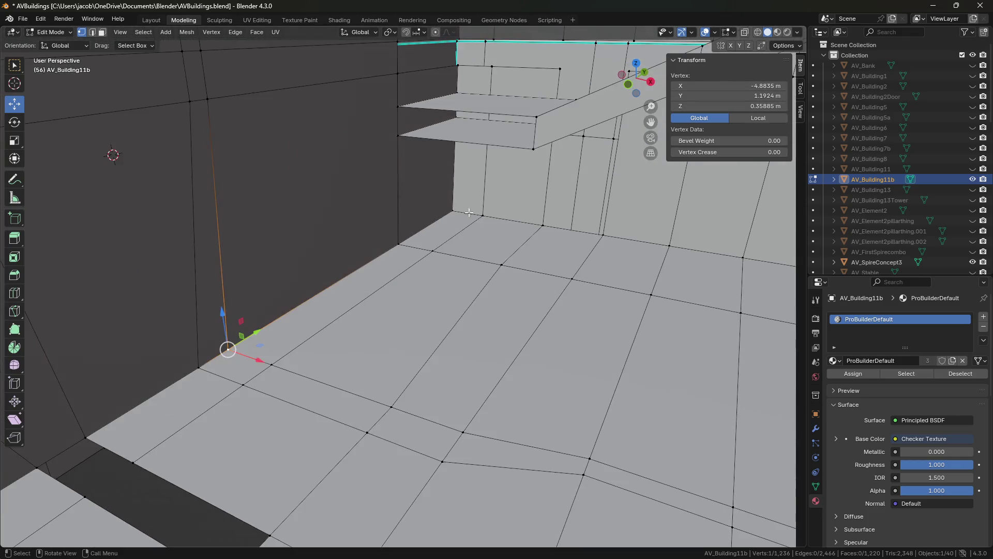
key(3)
click(233, 365)
shift+click(334, 399)
key(x)
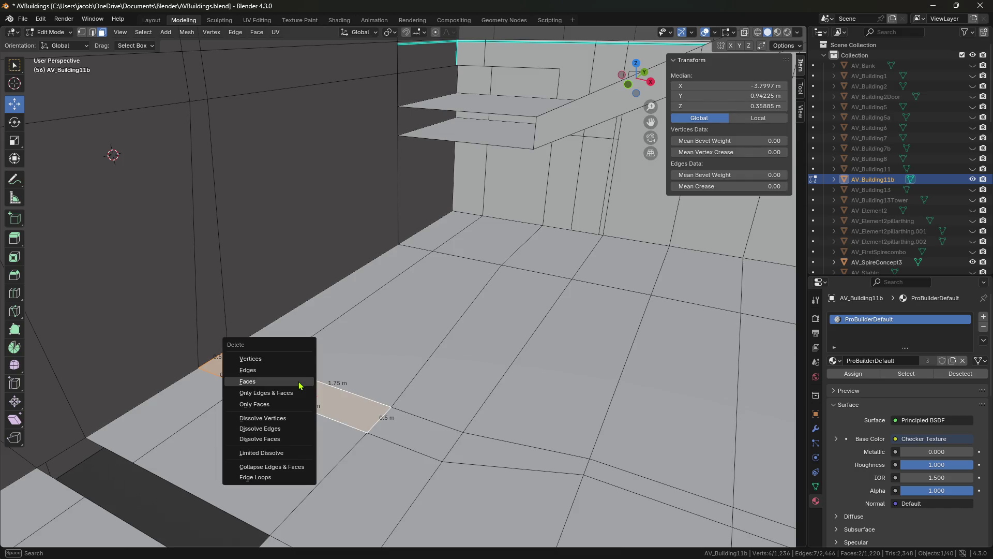
click(299, 386)
alt+click(487, 115)
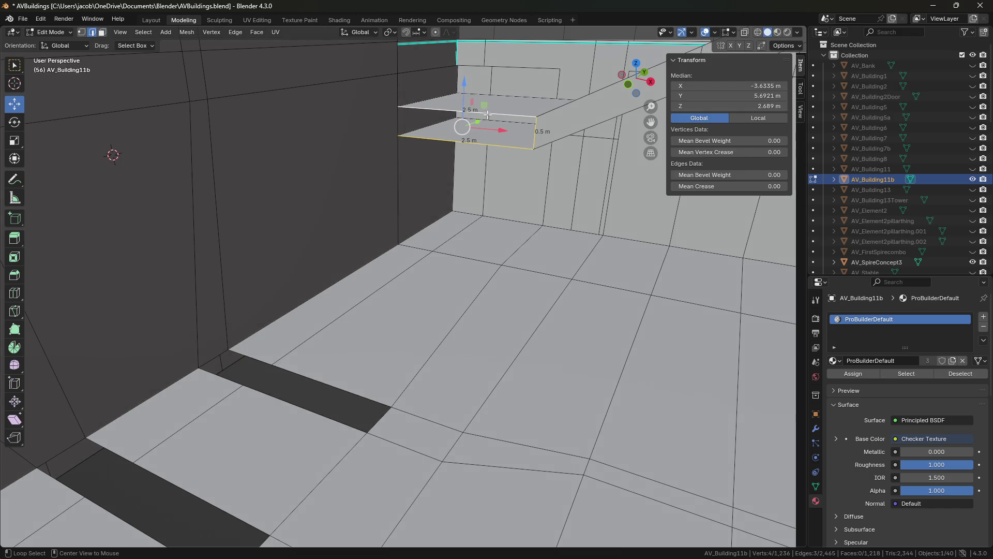
alt+shift+click(299, 373)
key(ctrl+e)
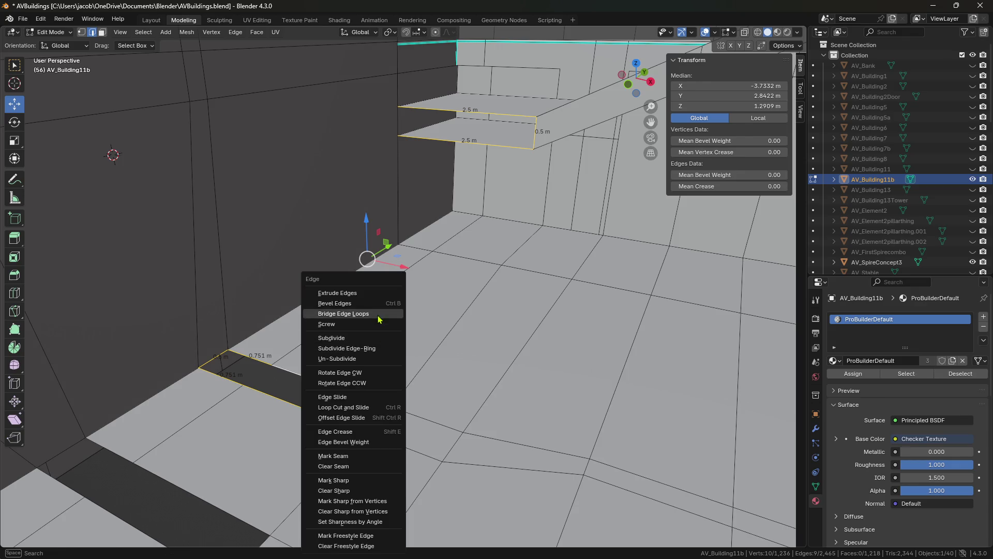
click(377, 319)
click(465, 318)
key(ctrl+s)
Undo the bridged ramp faces and walk the view toward the landing slabs.
key(shift+grave)
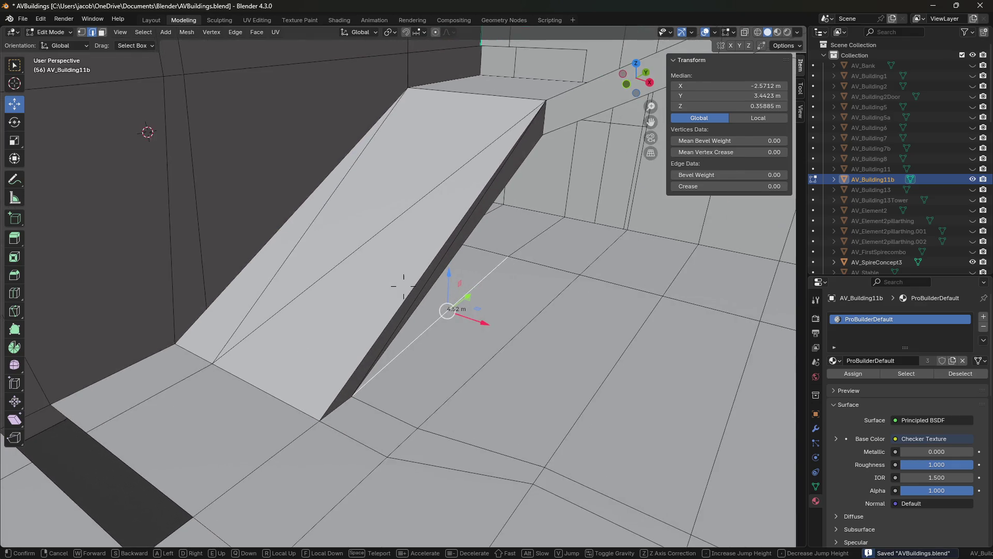
key(Escape)
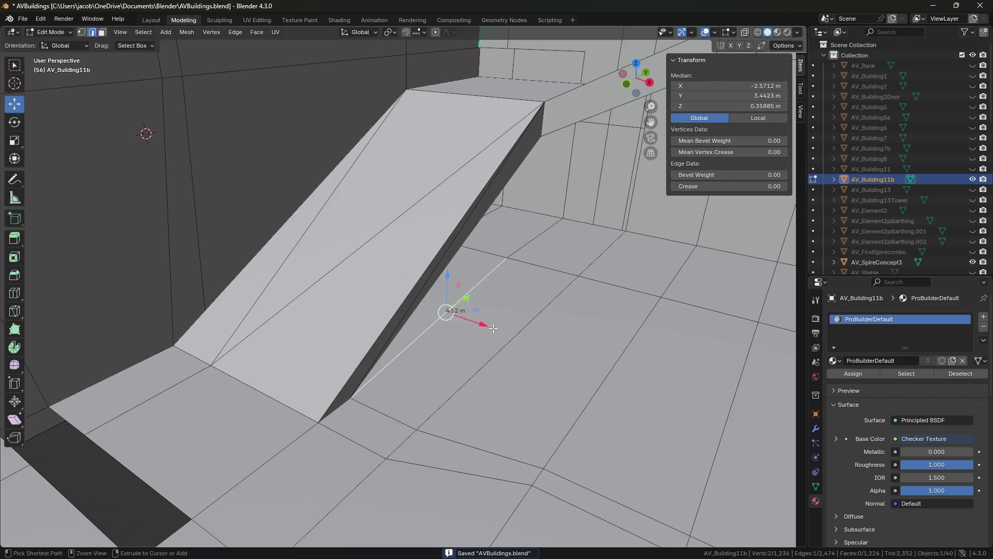
key(ctrl+z)
click(196, 353)
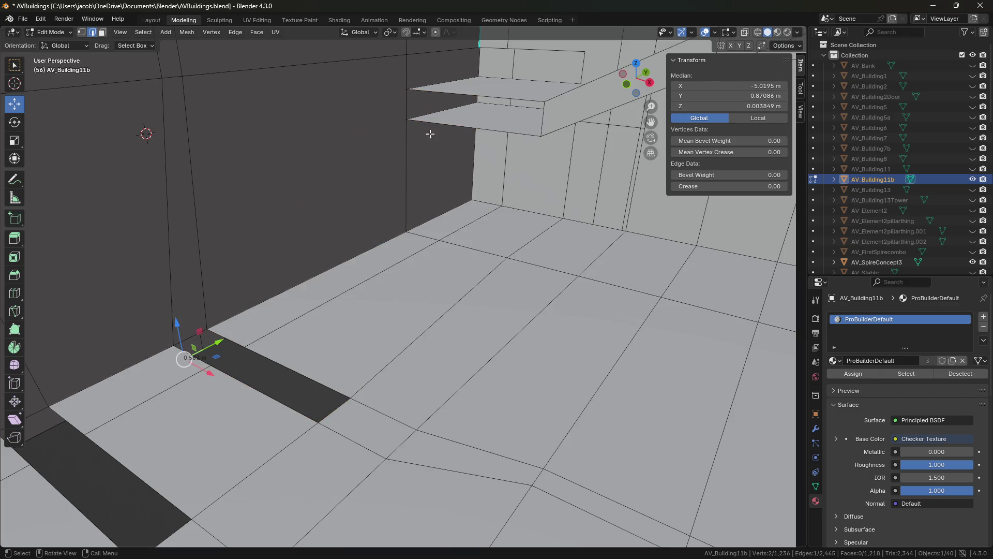
key(shift+grave)
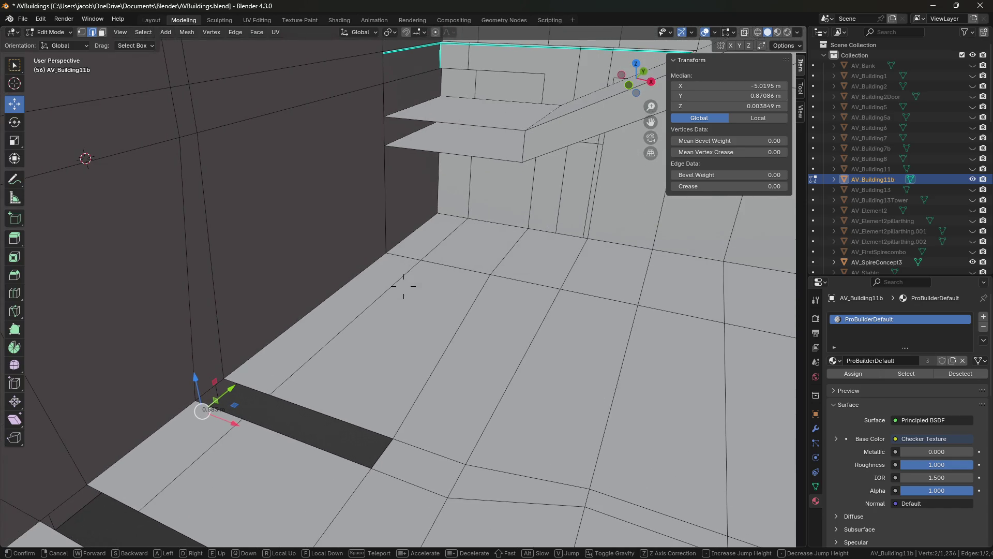
click(386, 250)
key(shift+grave)
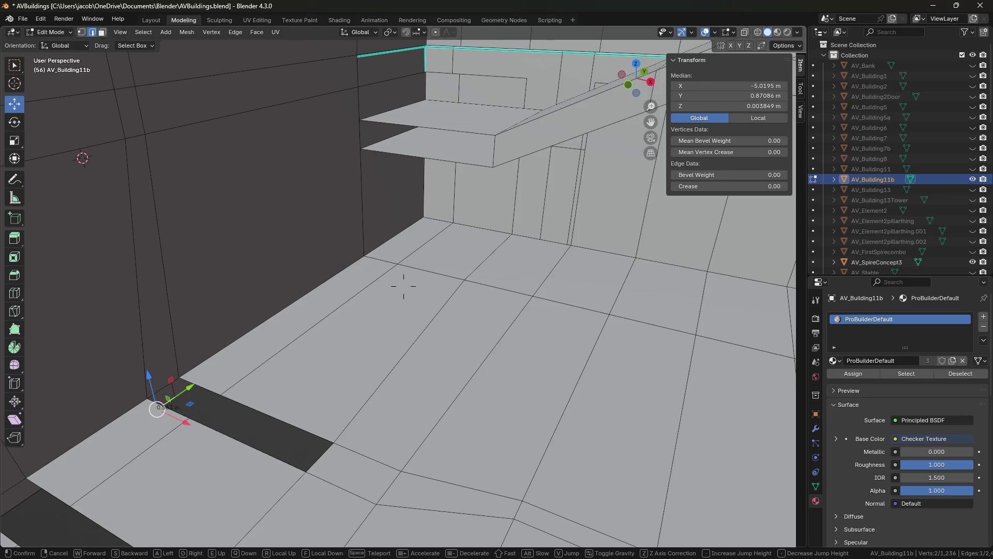
click(404, 286)
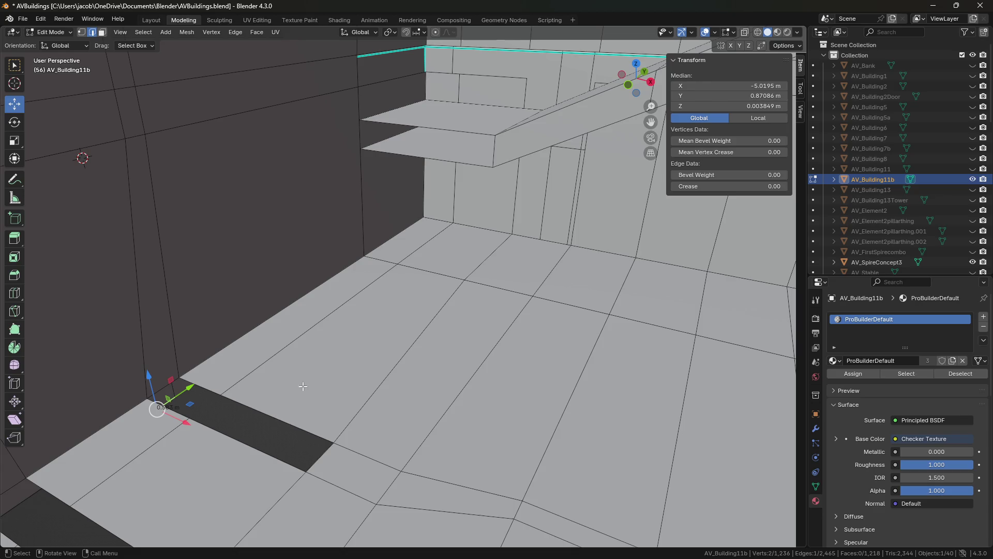
Extrude the slab's front edges 4.75 m along Y and place the ramp end along Y.
click(472, 134)
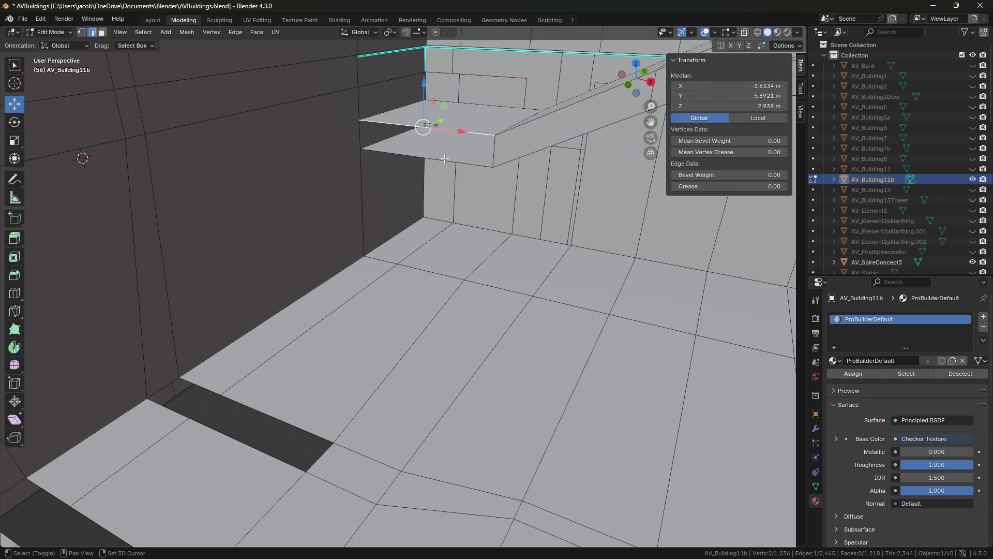
shift+click(475, 170)
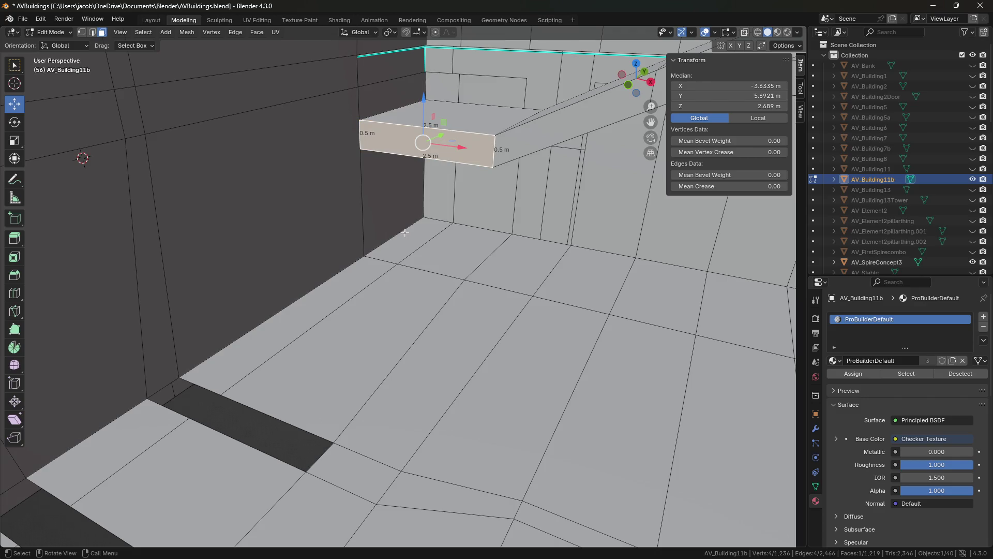
middle_drag(401, 232, 461, 156)
key(e)
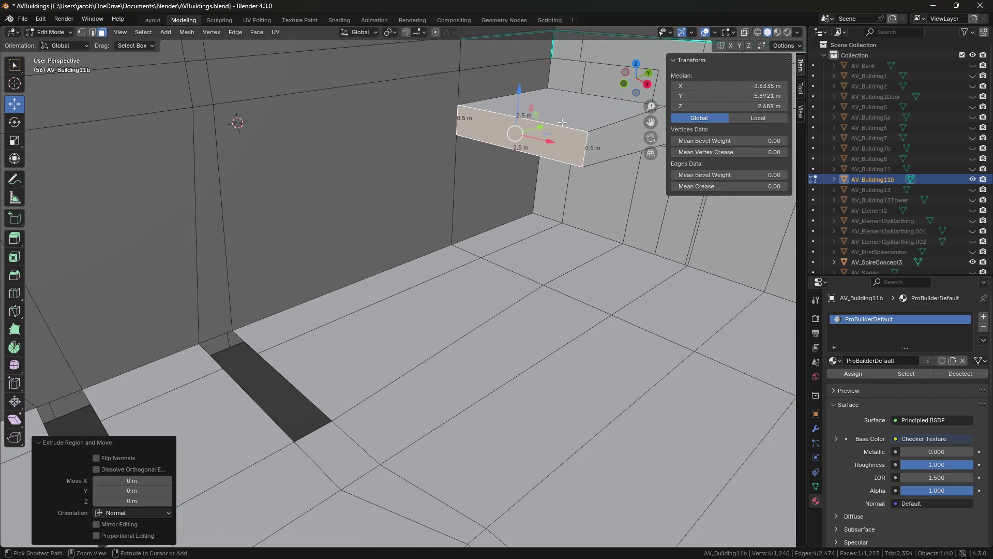
key(y)
click(264, 240)
key(g)
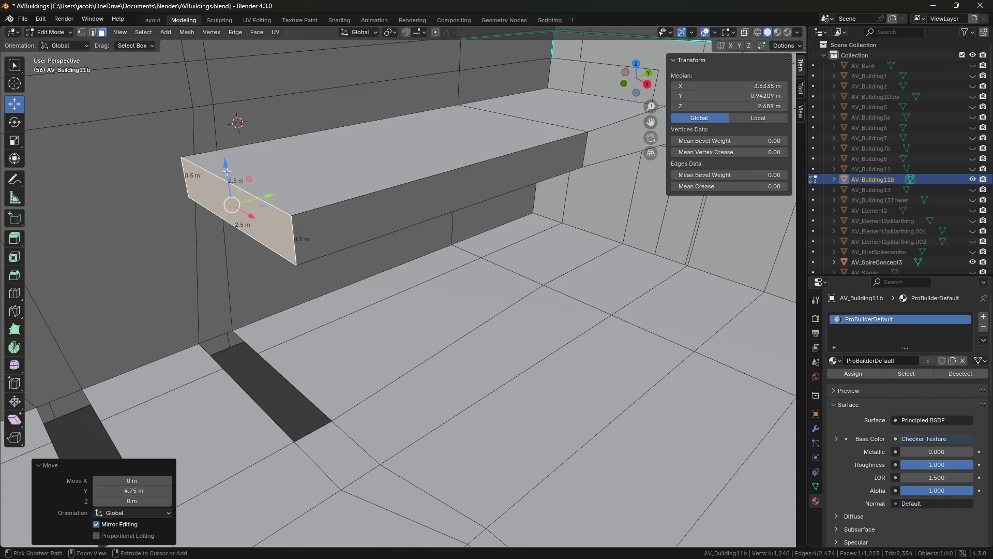
key(y)
click(248, 352)
Nudge the ramp end along Y, then lower it about 8 cm toward floor level.
key(g)
key(y)
click(241, 373)
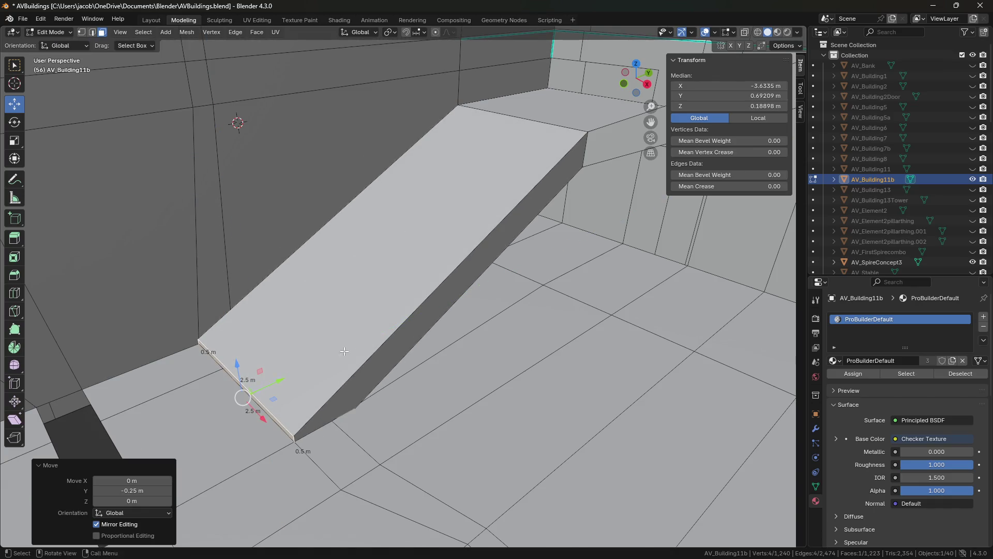
key(shift+grave)
key(w)
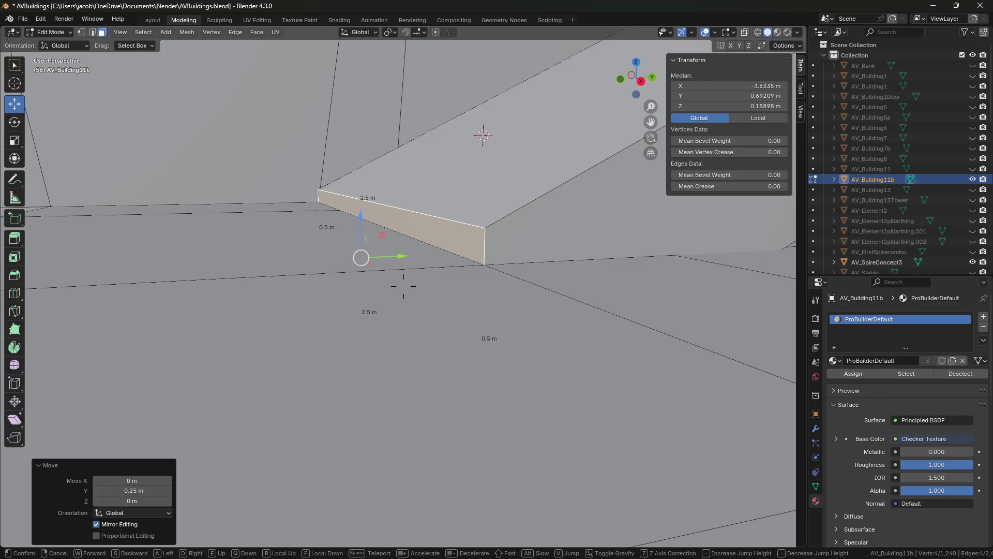
click(385, 270)
key(g)
key(z)
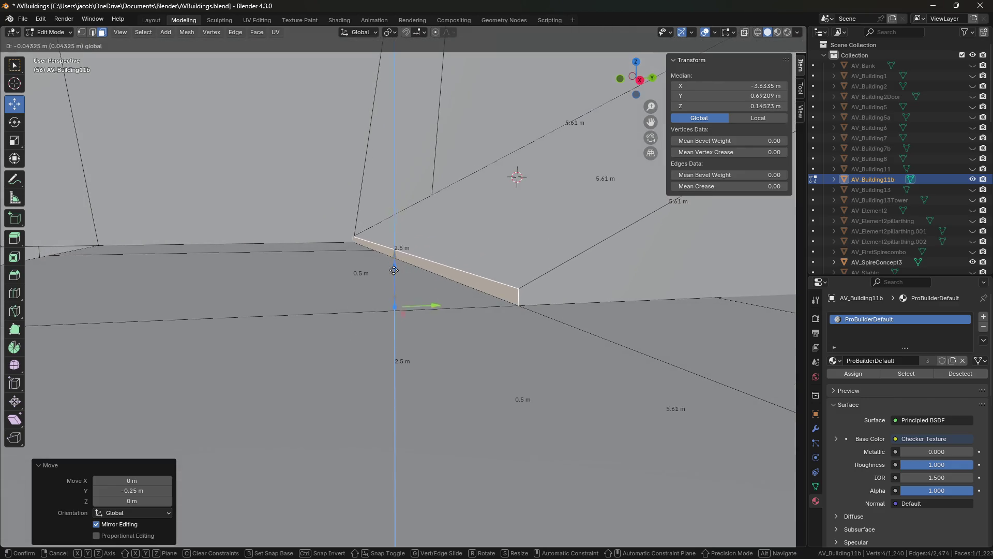
click(393, 277)
key(shift+grave)
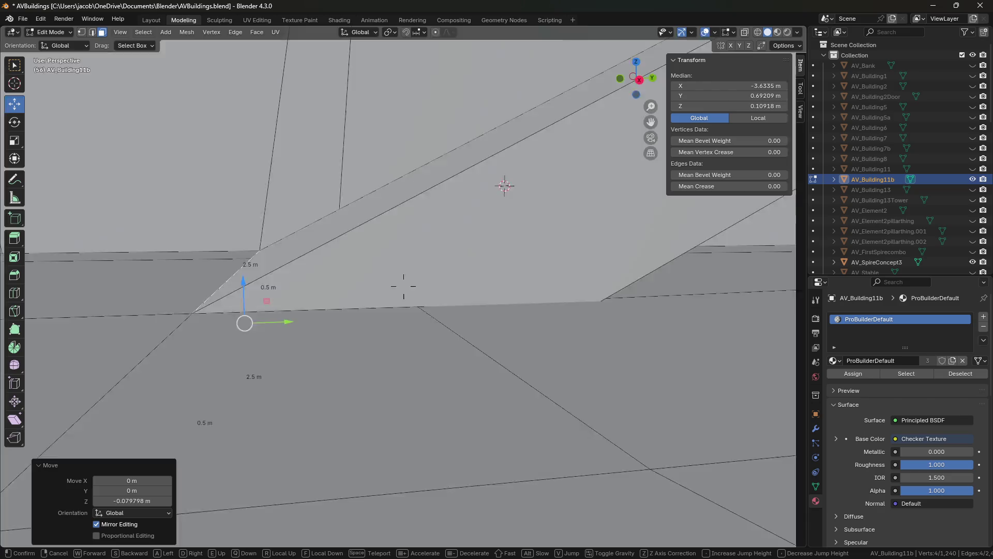
Select the ramp-foot corner vertex and confirm its edited height.
click(403, 285)
key(2)
click(330, 239)
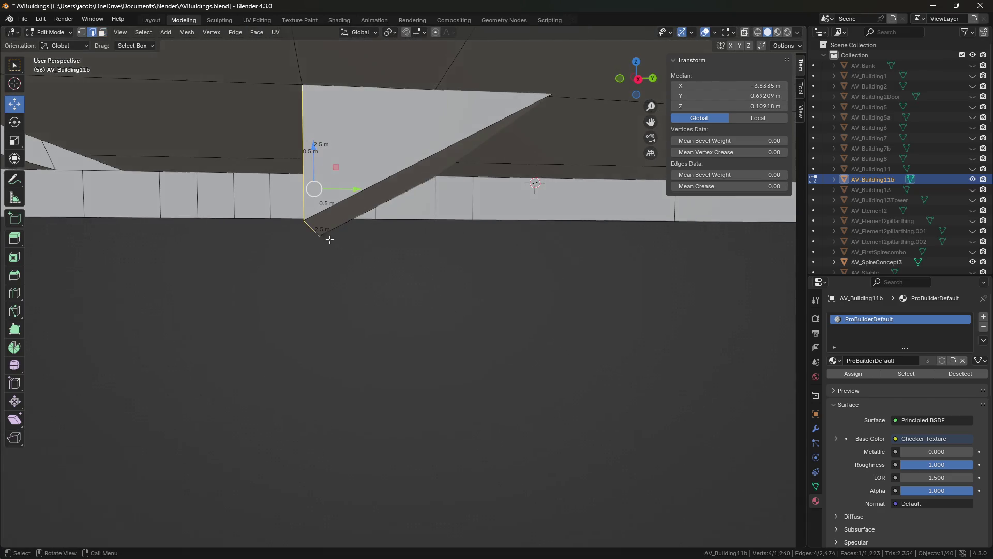
middle_drag(330, 235, 376, 251)
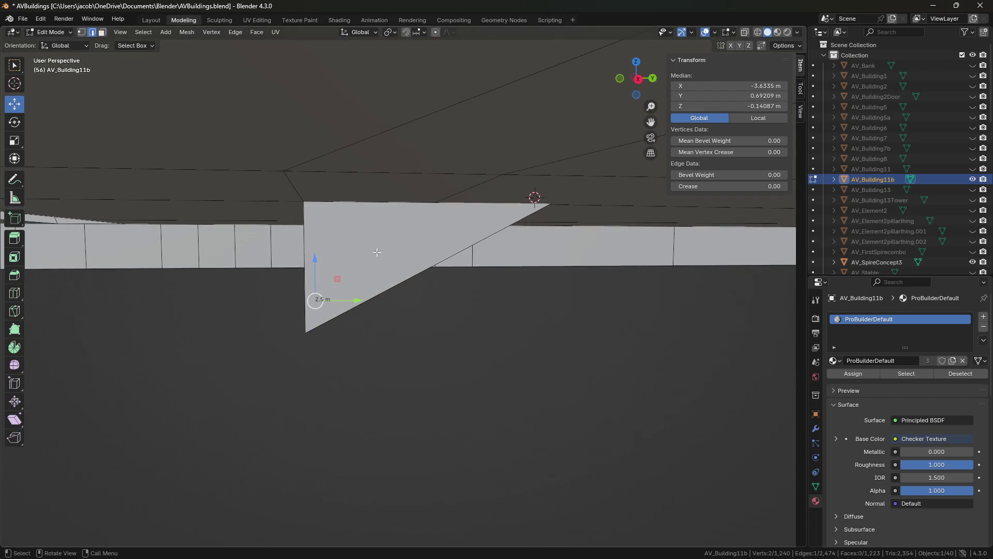
key(1)
click(317, 227)
middle_drag(317, 227, 357, 210)
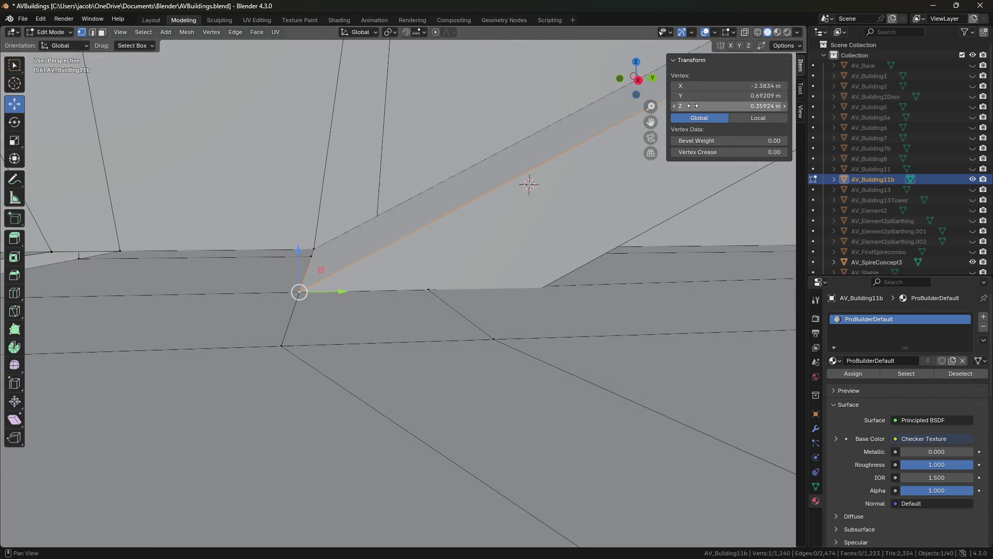
key(Return)
Raise the point below the ramp edge to Z 0.35885 m and slide it 0.5 m along Y.
click(281, 345)
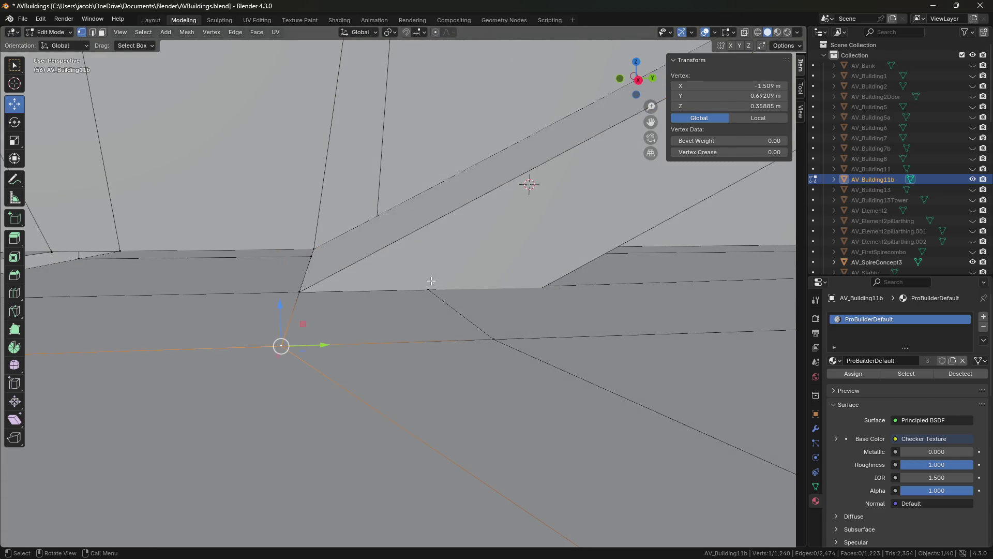
key(2)
click(318, 271)
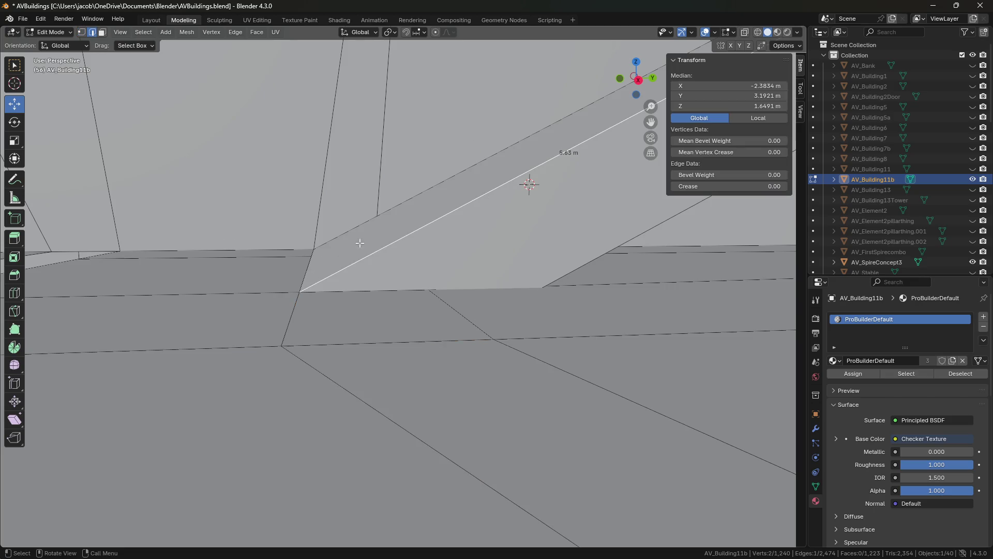
ctrl+scroll(706, 119, down, 1)
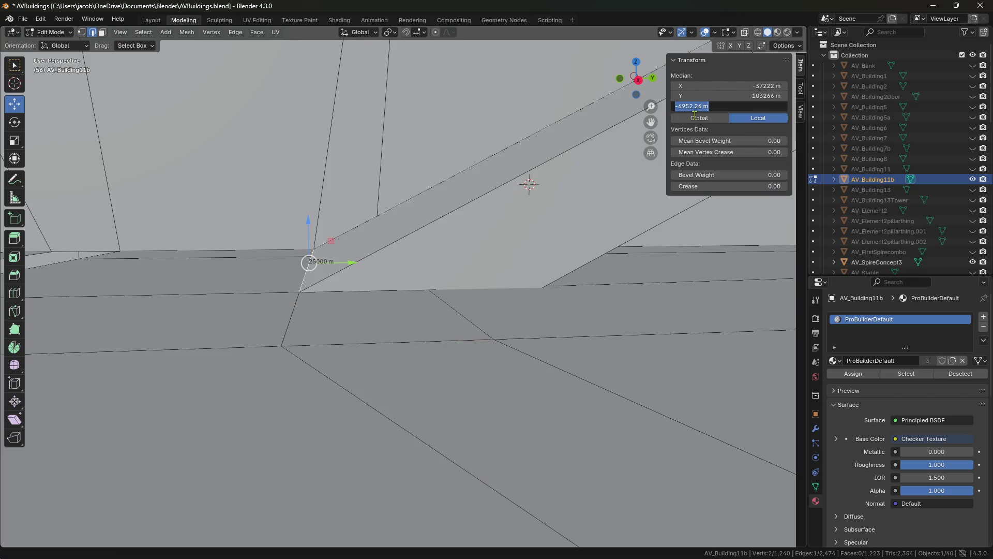
ctrl+scroll(694, 115, up, 1)
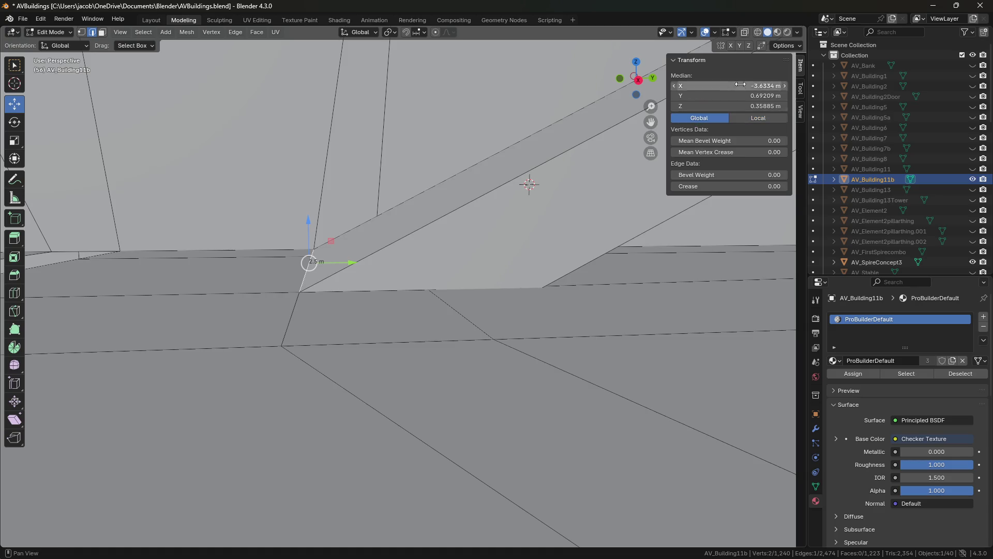
shift+middle_drag(357, 341, 357, 141)
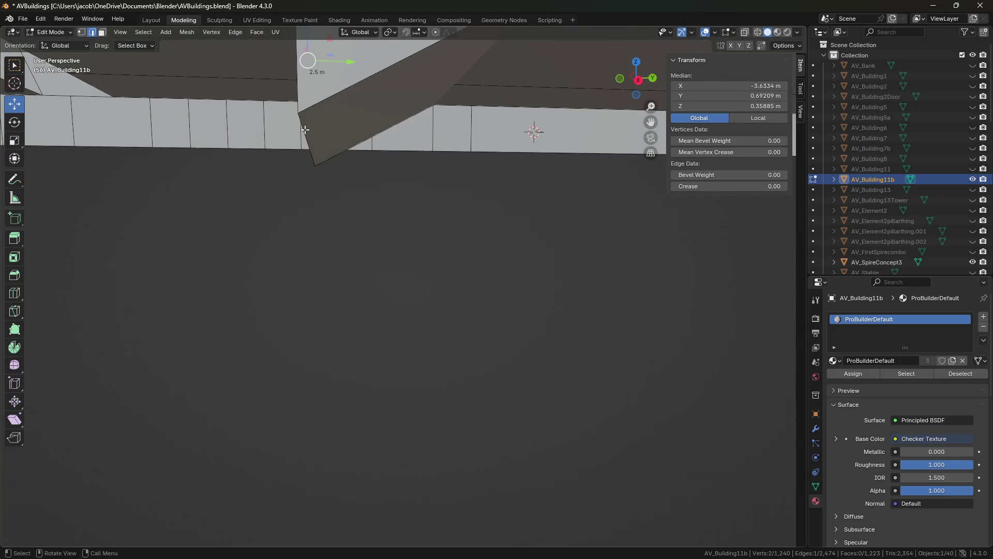
drag(691, 105, 745, 105)
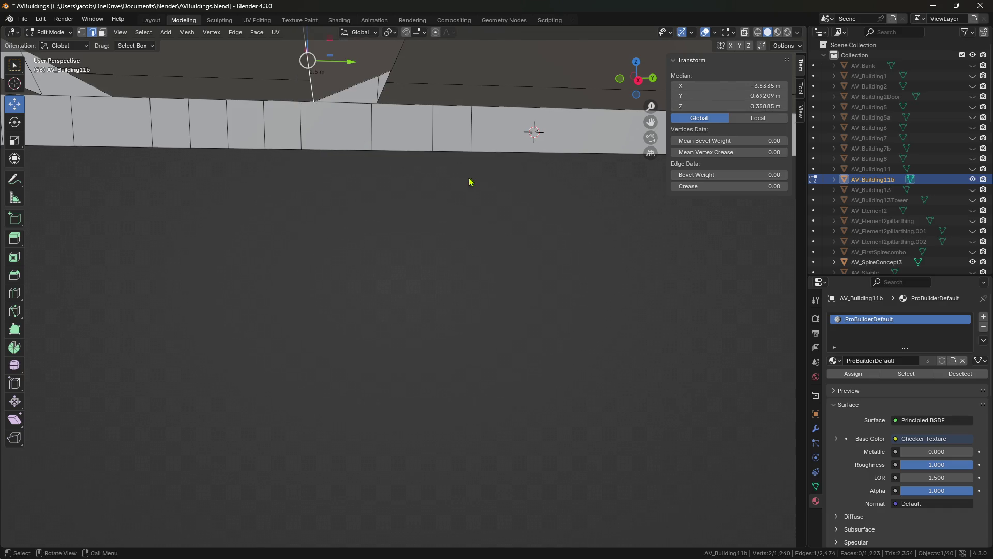
shift+scroll(467, 185, up, 5)
drag(361, 189, 446, 206)
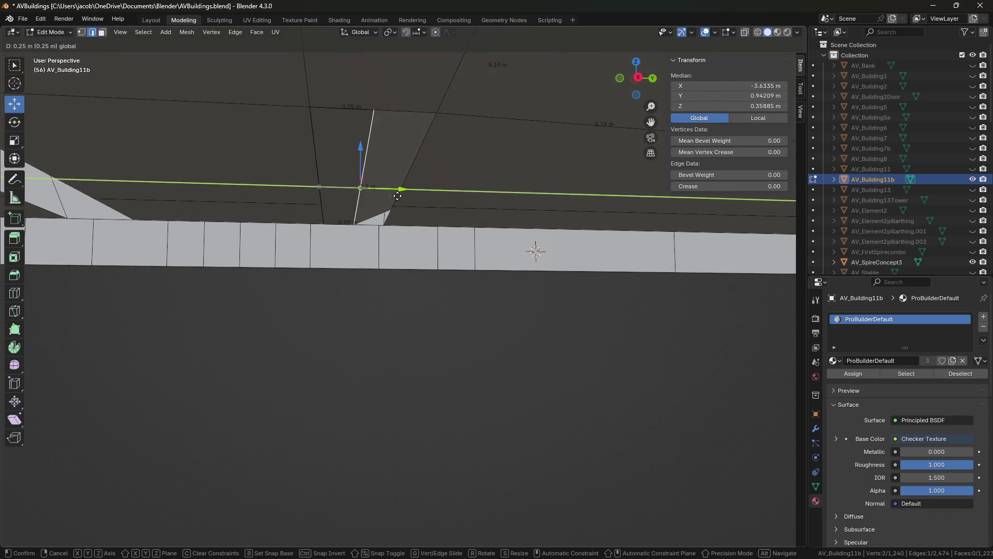
Back the view away and select the dark gap face beside the sloped ramp.
key(shift+grave)
key(s)
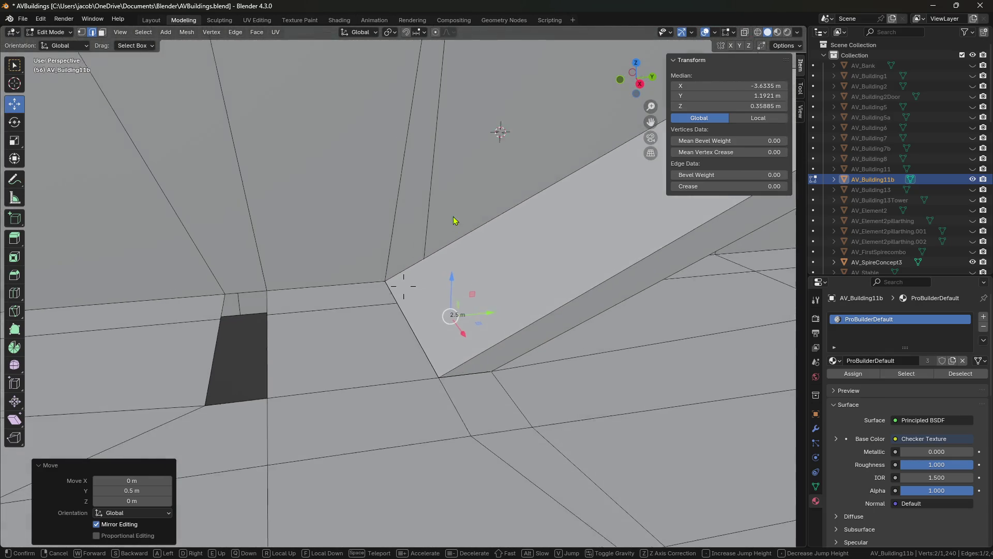
click(454, 221)
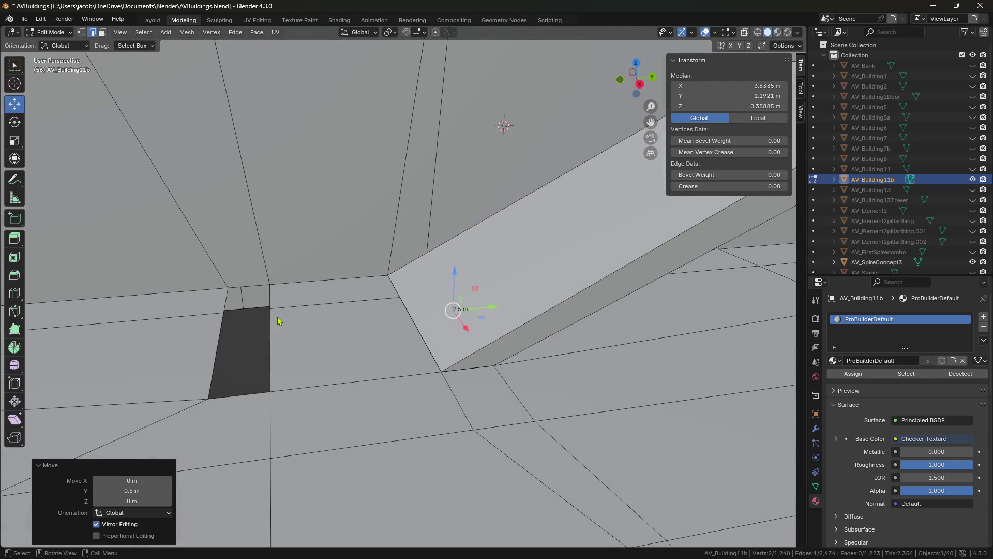
click(271, 298)
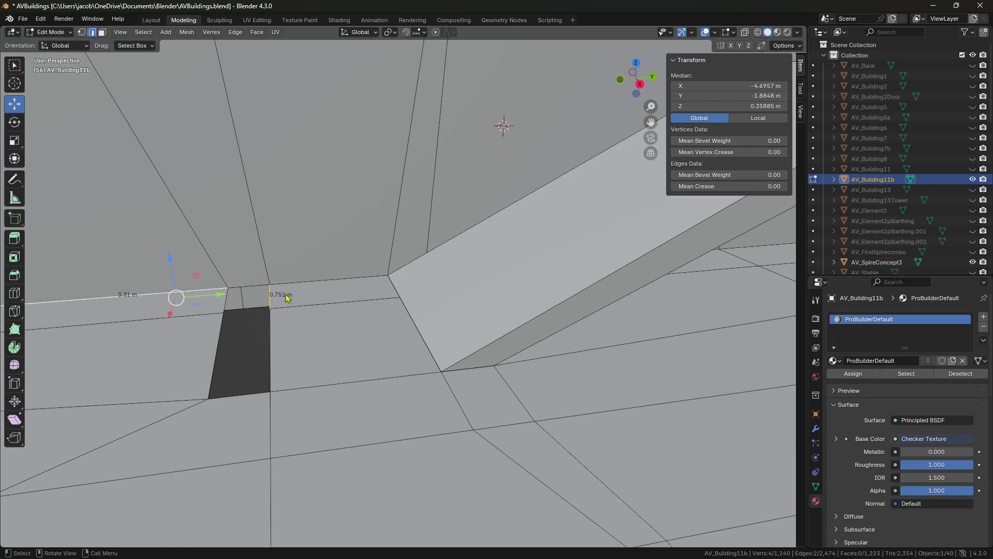
click(225, 305)
Save, select the ramp's top face and separate it into its own object.
key(ctrl+s)
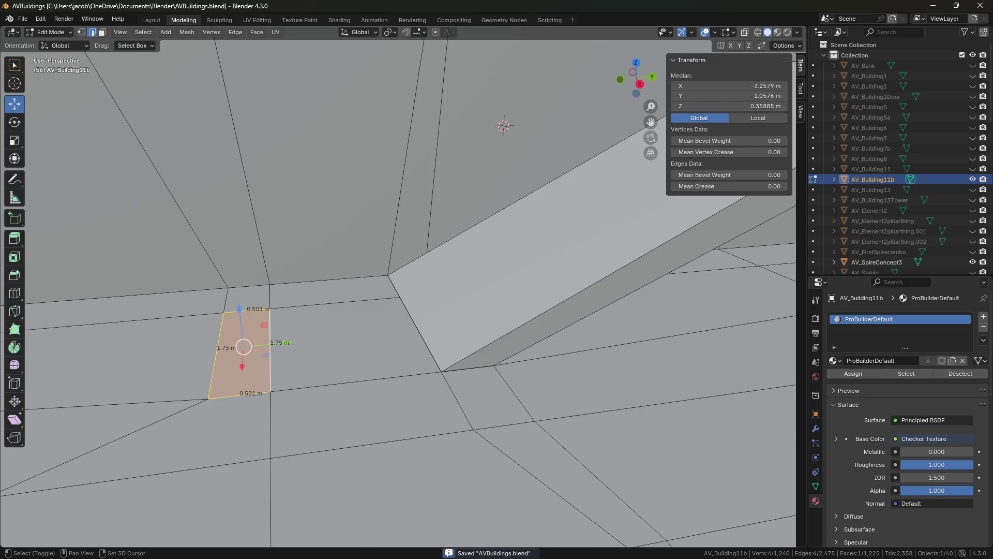
key(shift+grave)
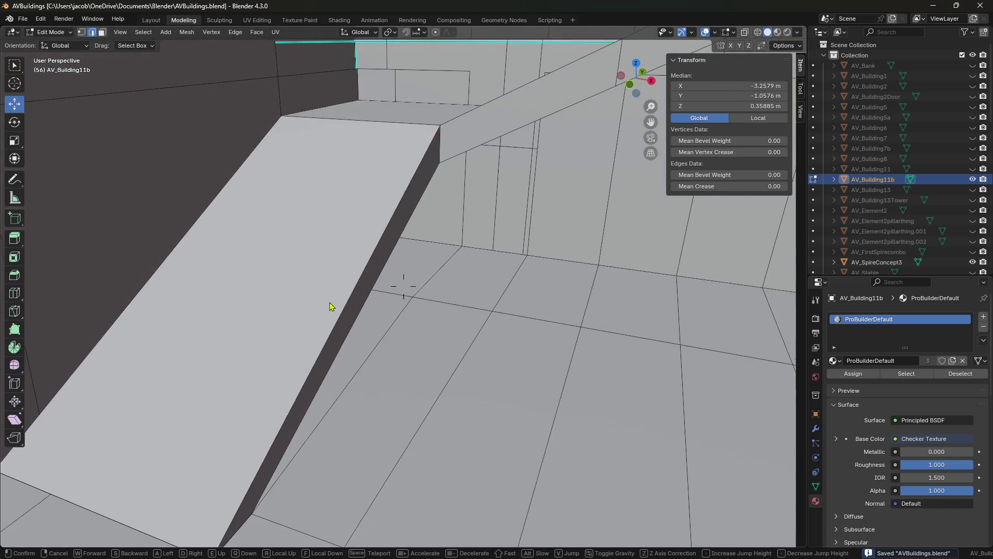
click(328, 303)
key(3)
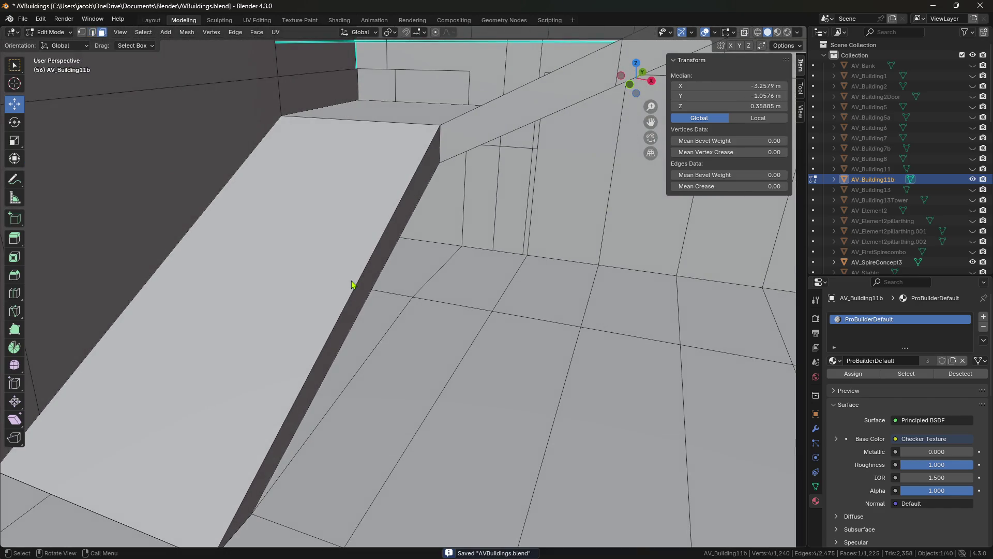
click(354, 286)
key(shift+grave)
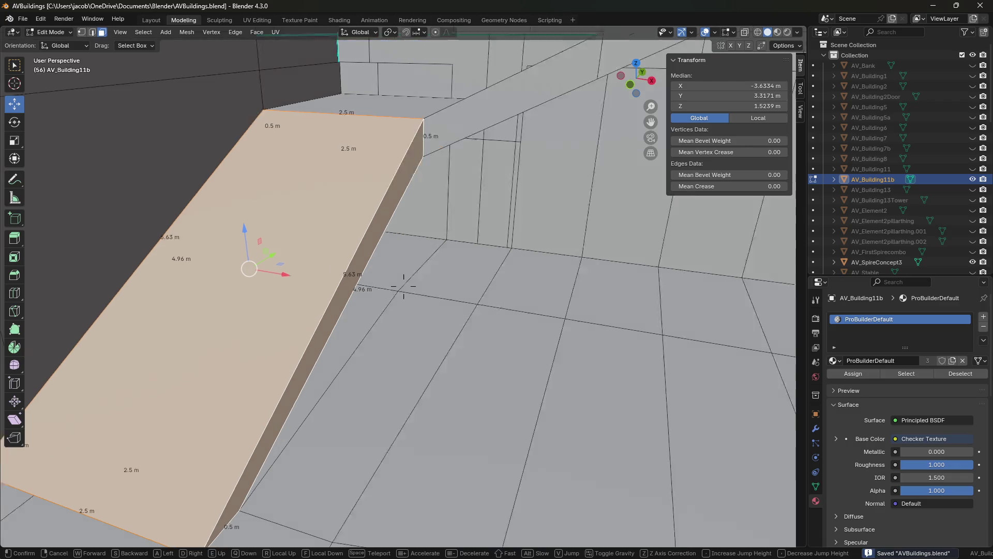
click(302, 325)
right_click(311, 320)
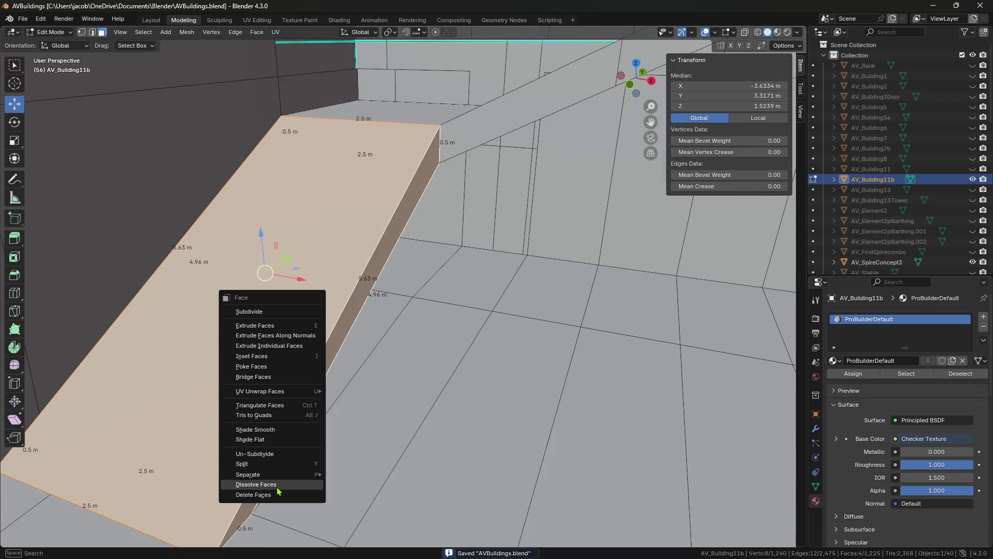
click(349, 473)
Copy the separated ramp and paste it as new object AV_Building11b.001.
key(Tab)
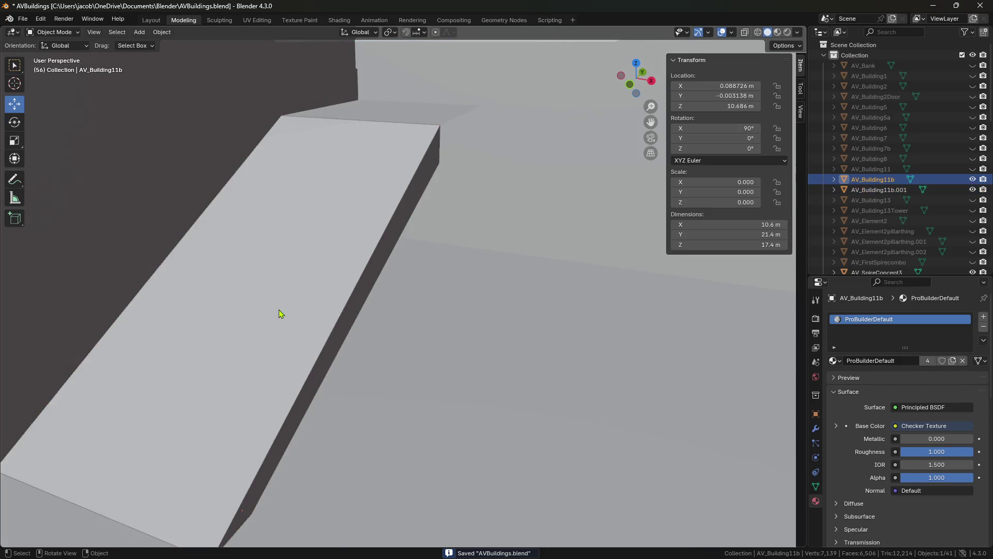
click(279, 309)
key(ctrl+c)
shift+click(393, 326)
key(Tab)
key(Tab)
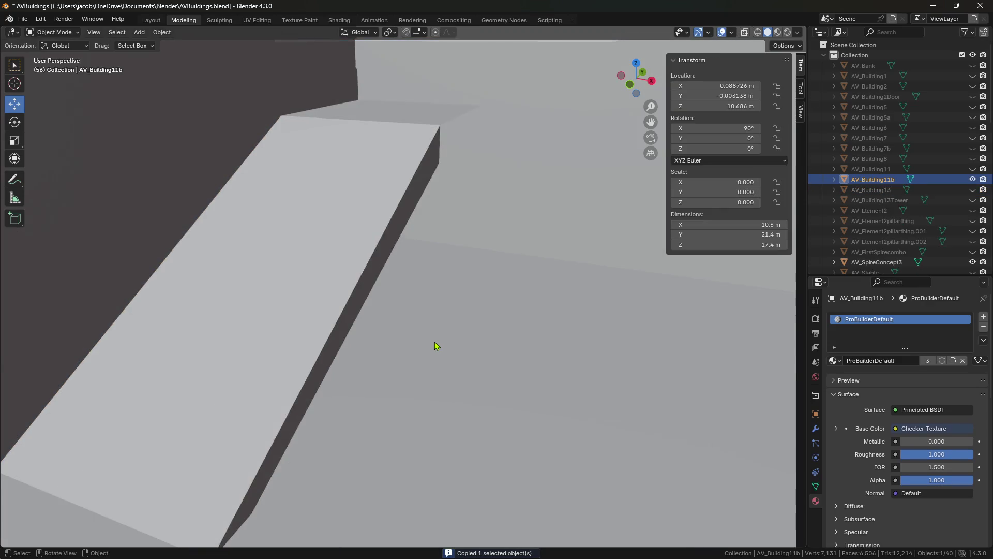
key(ctrl+v)
Set the copy's origin to its surface centre, save, and move it about 2.56 m along X.
key(ctrl+s)
click(162, 32)
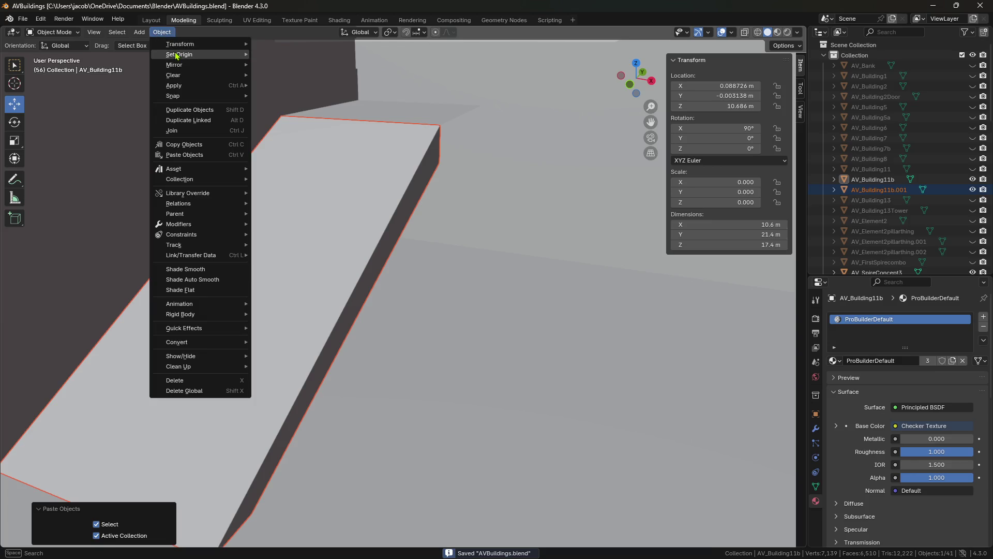
click(302, 91)
key(shift+grave)
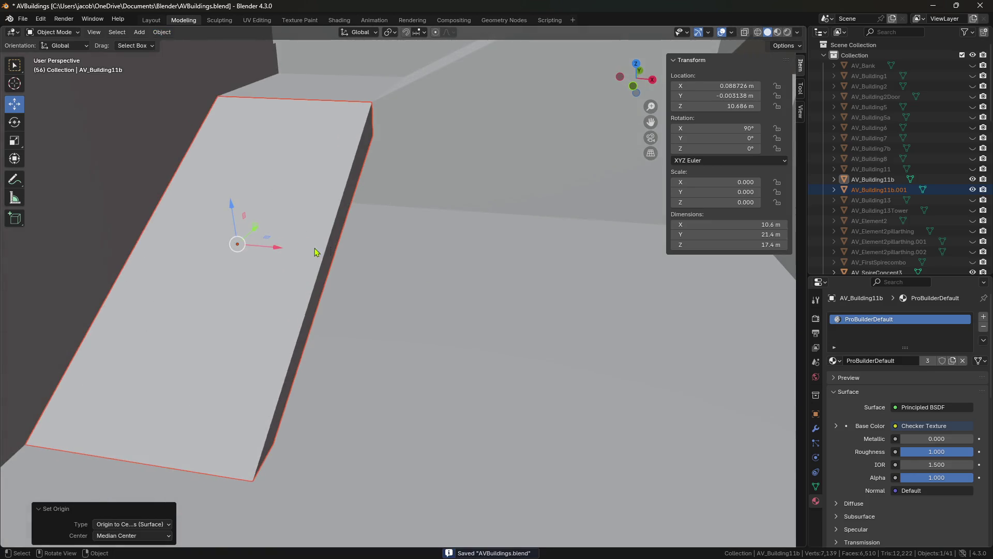
key(g)
key(x)
key(Return)
key(Return)
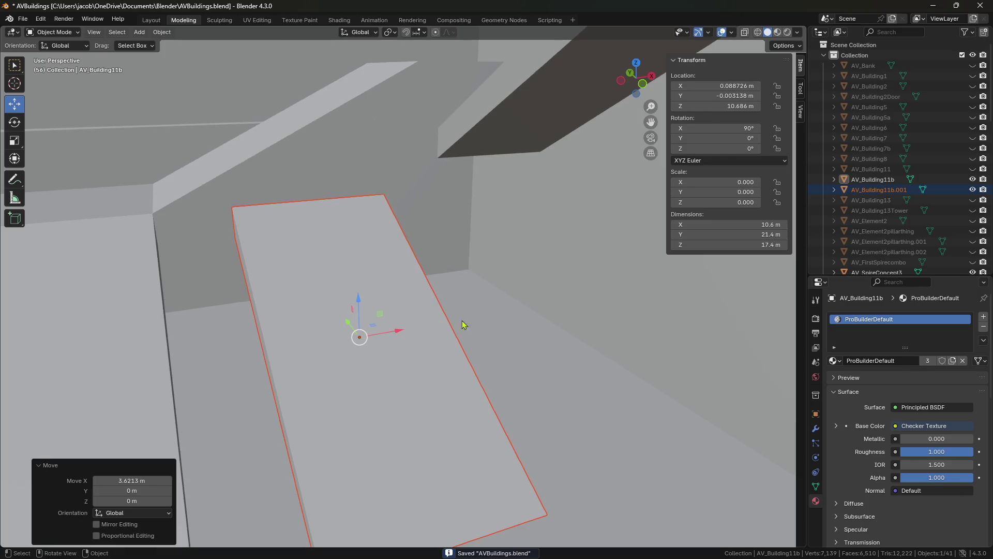
Step the view back, pick AV_Building11b and enter mesh editing on it.
key(shift+grave)
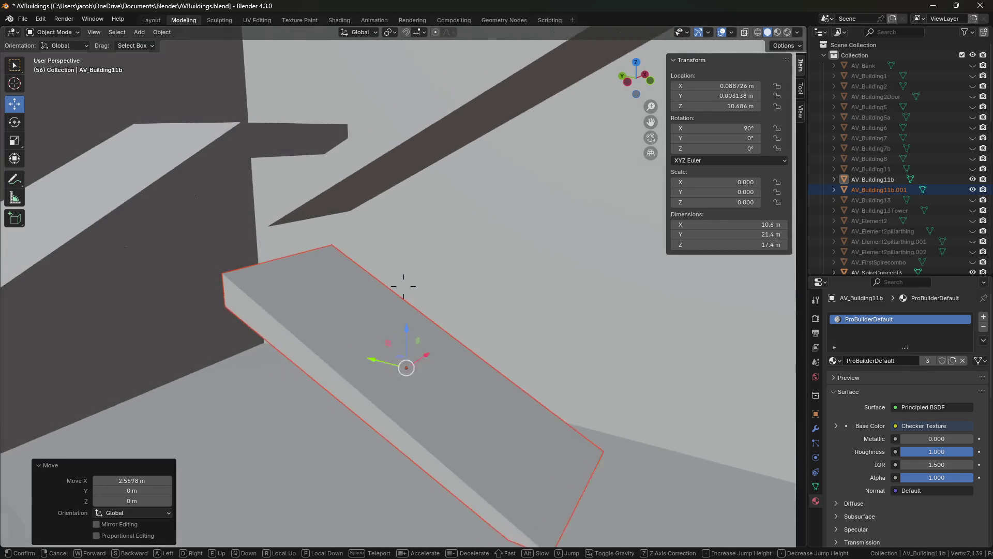
key(s)
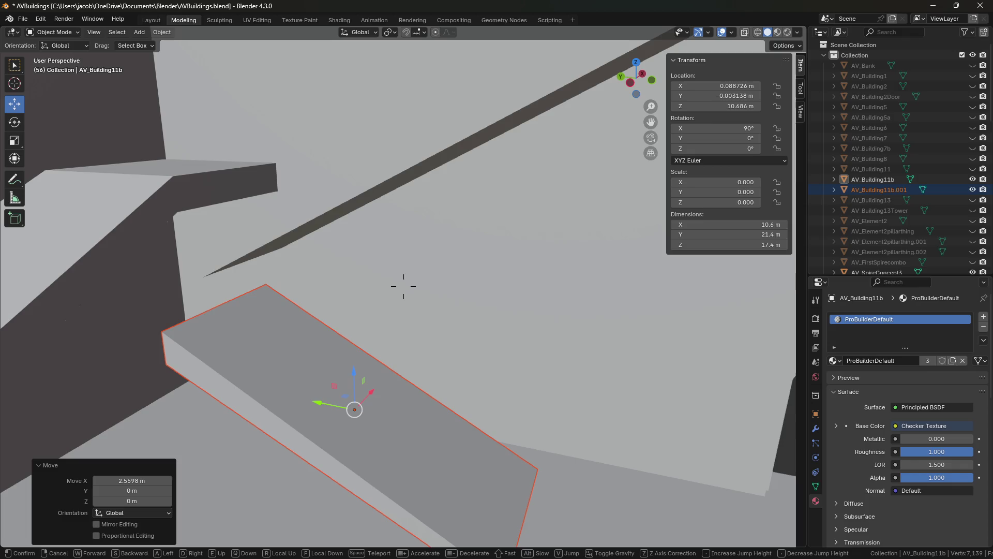
key(Return)
click(370, 184)
key(Tab)
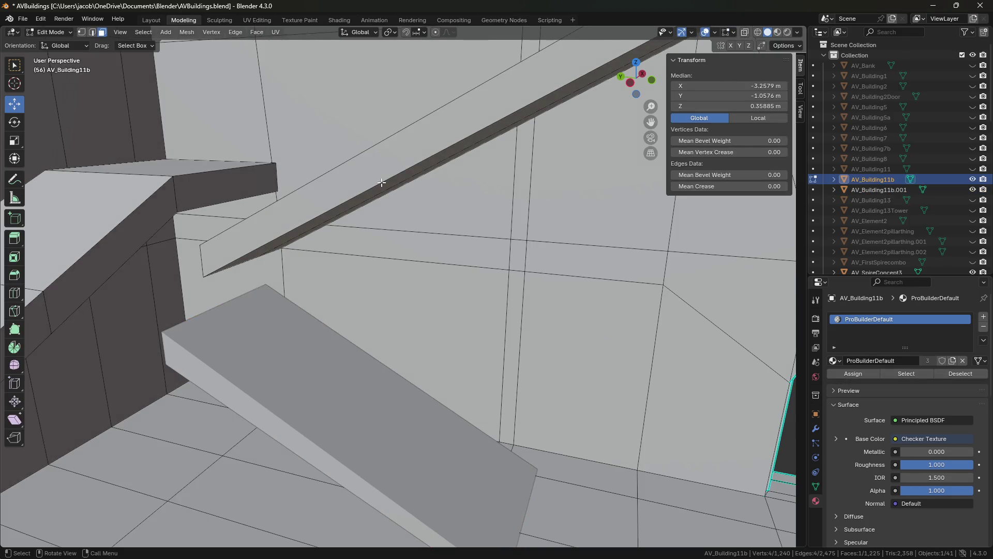
Delete the duplicate sloped beam faces from AV_Building11b and look around the gap.
key(shift+grave)
key(Return)
key(x)
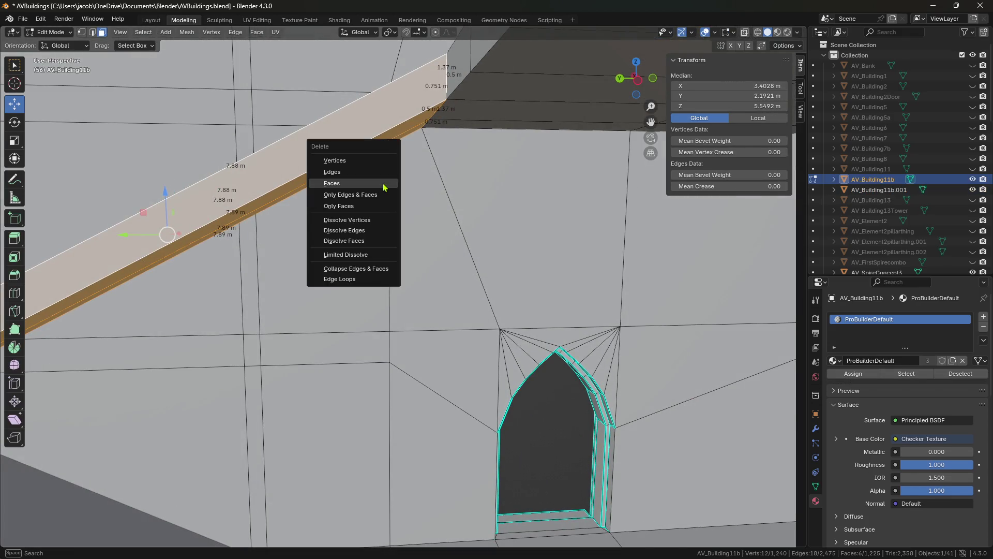
click(382, 183)
key(shift+grave)
key(Return)
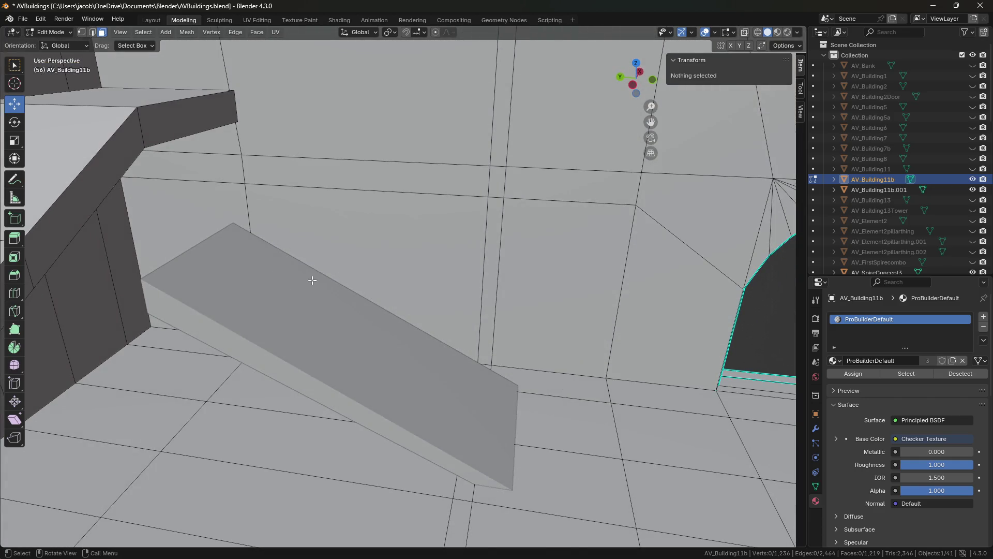
key(shift+grave)
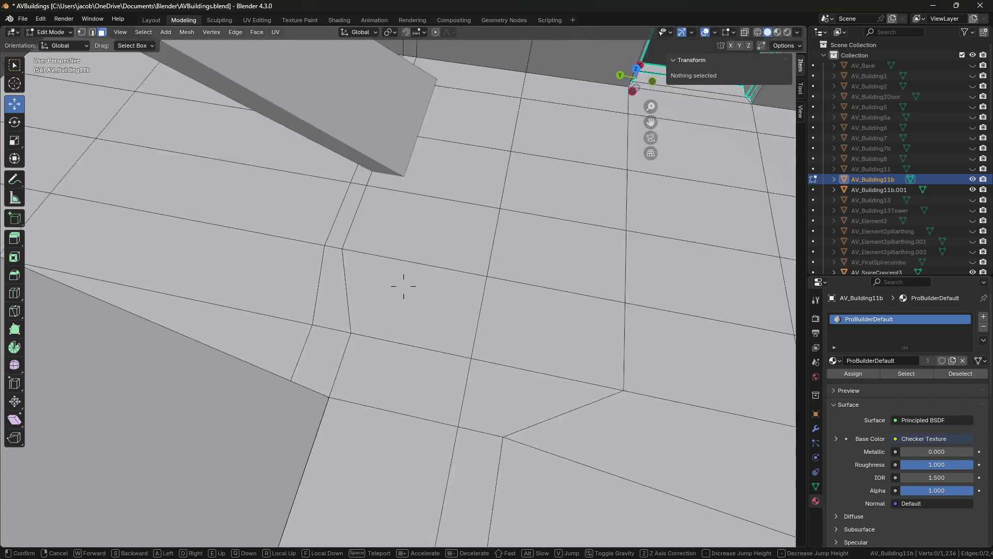
Return to object mode, select AV_Building11b.001 and raise it along Z.
key(Return)
key(Tab)
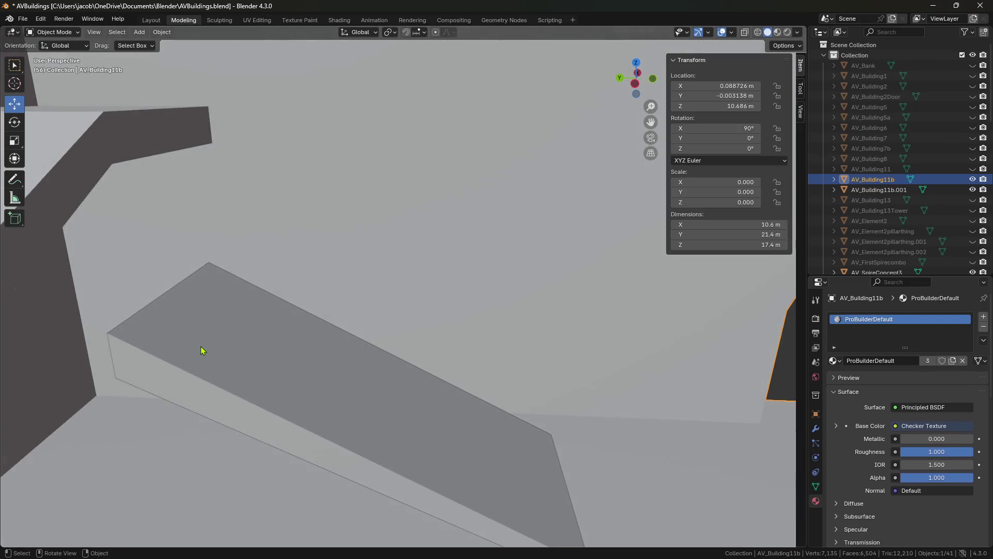
click(201, 351)
drag(366, 370, 394, 208)
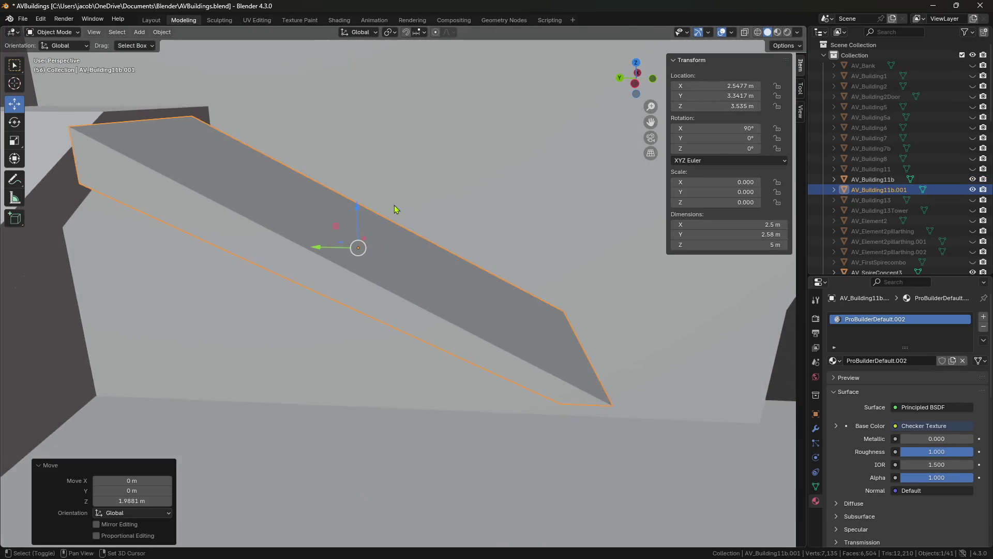
key(shift+grave)
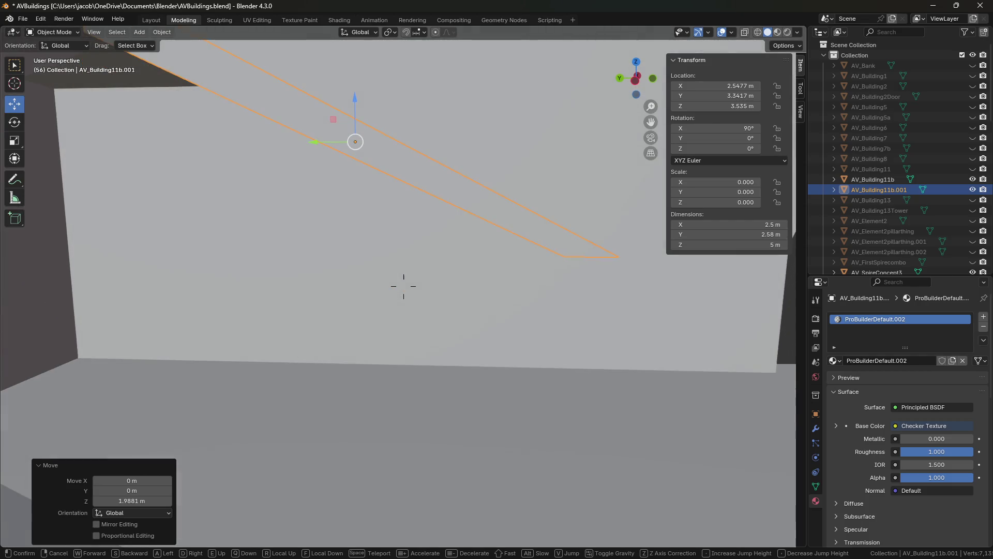
key(Return)
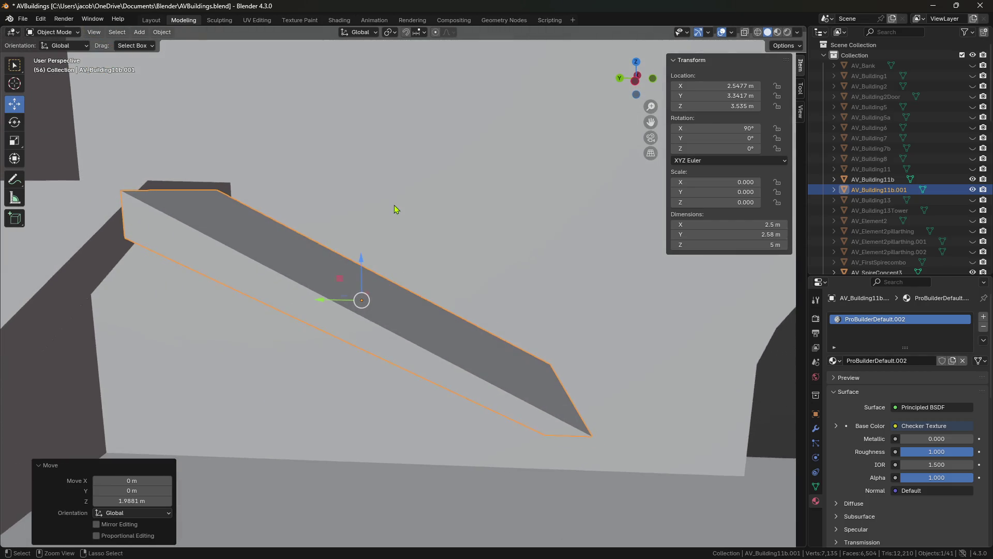
Mirror the beam across global X, try global Y and undo it, then mirror across global Z.
right_click(292, 266)
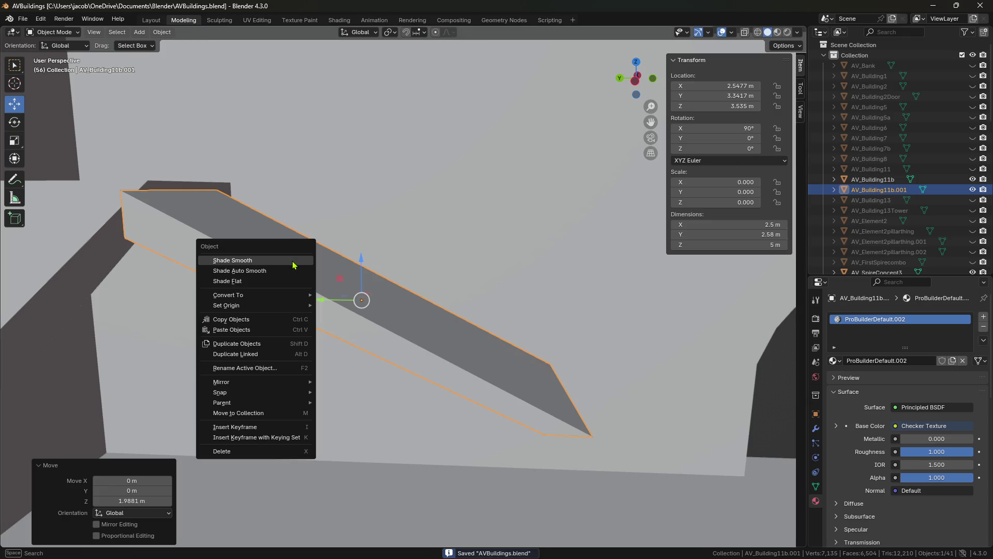
mouse_move(232, 382)
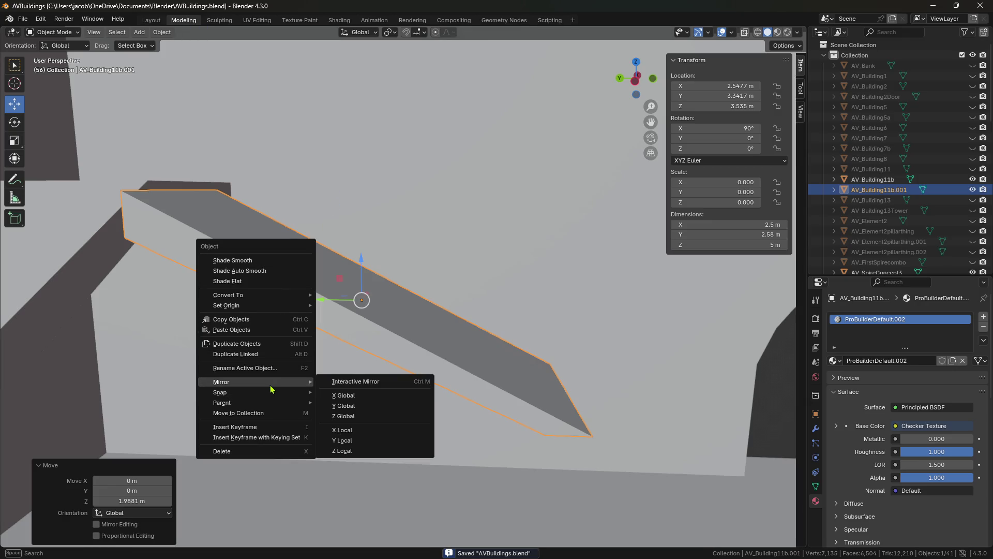
click(358, 397)
right_click(346, 309)
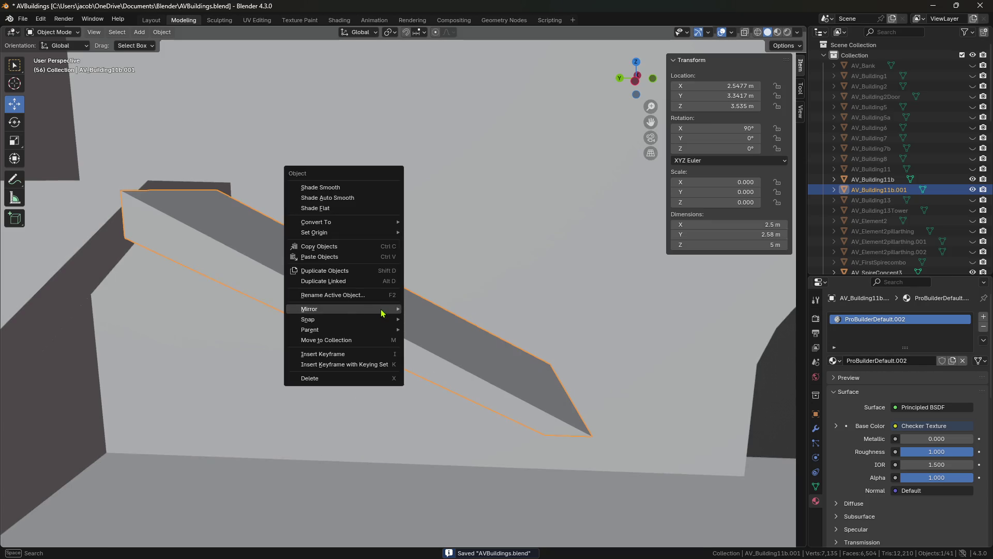
click(450, 333)
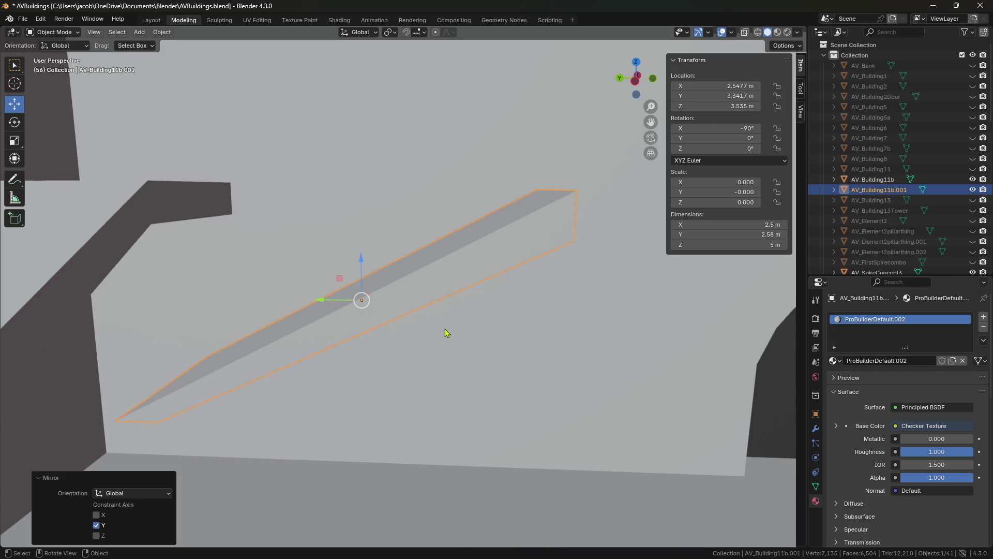
key(ctrl+z)
right_click(411, 329)
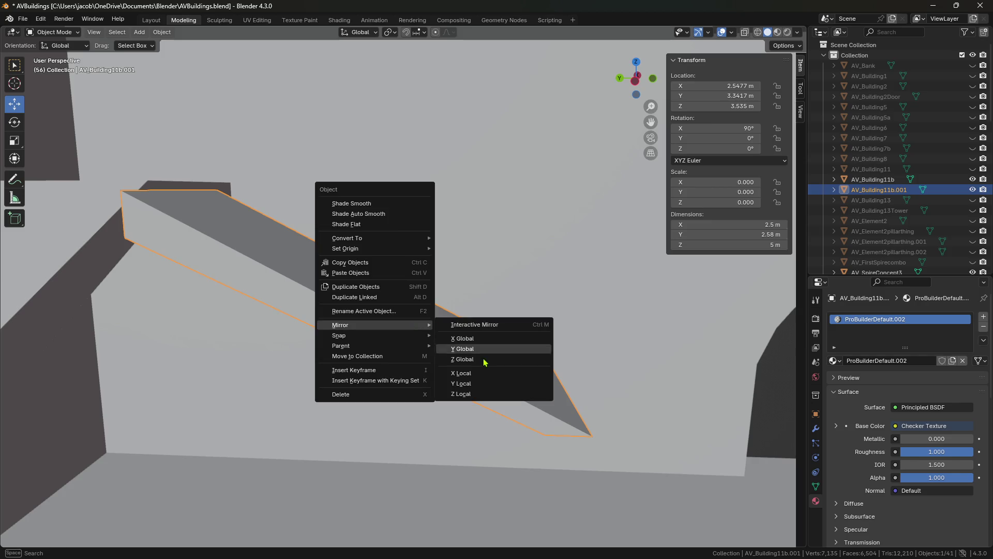
mouse_move(340, 325)
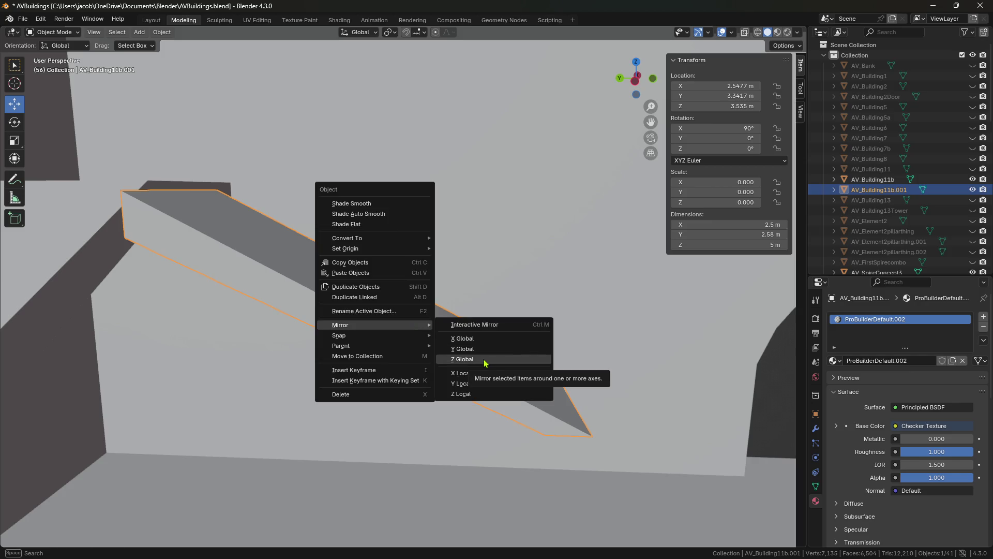
click(483, 359)
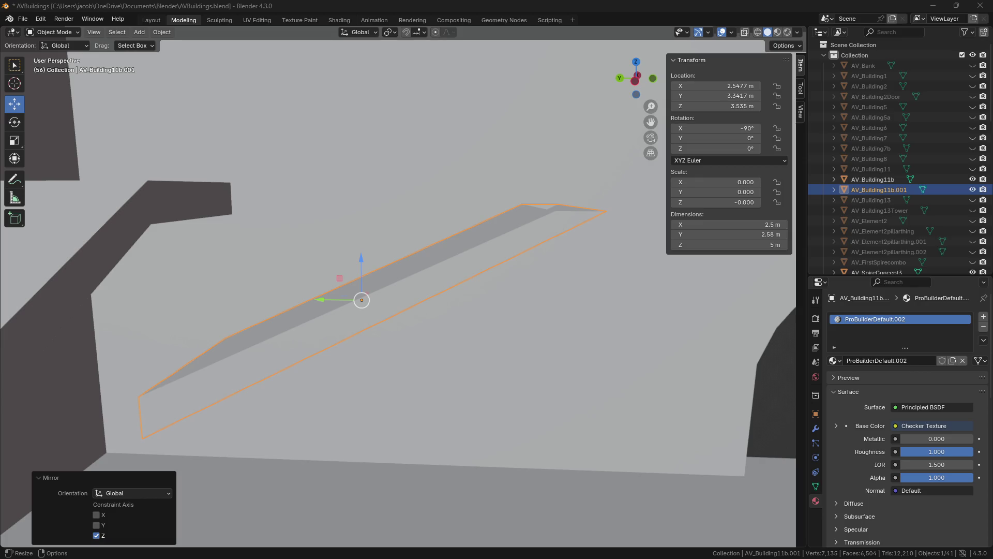
Drag the mirrored beam higher along Z with the gizmo.
middle_drag(410, 238, 414, 242)
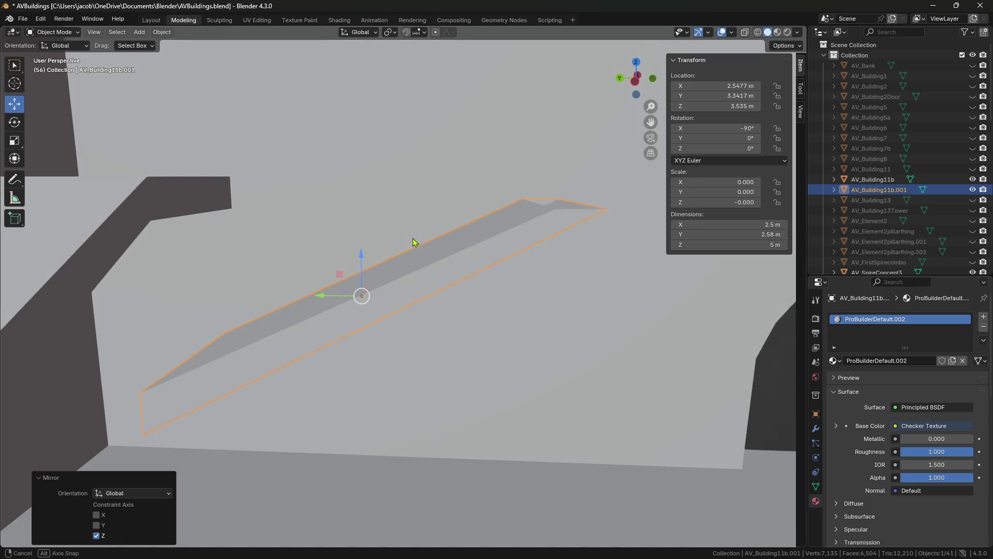
drag(353, 260, 364, 155)
middle_drag(399, 184, 449, 283)
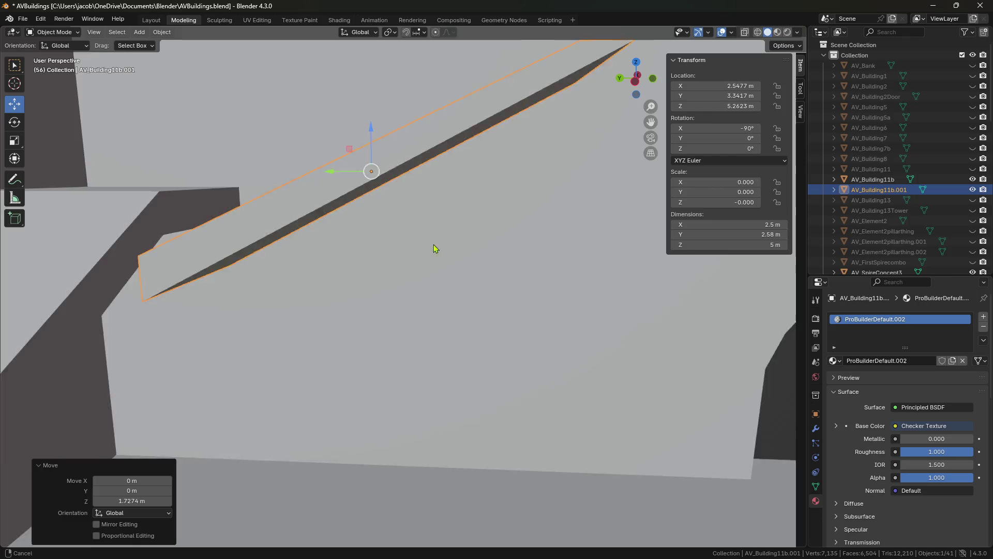
drag(451, 237, 450, 218)
mouse_move(451, 218)
middle_down()
mouse_move(432, 286)
mouse_move(268, 349)
middle_up()
Compare the beam with the landing and raise it further to meet the landing.
click(326, 335)
key(Tab)
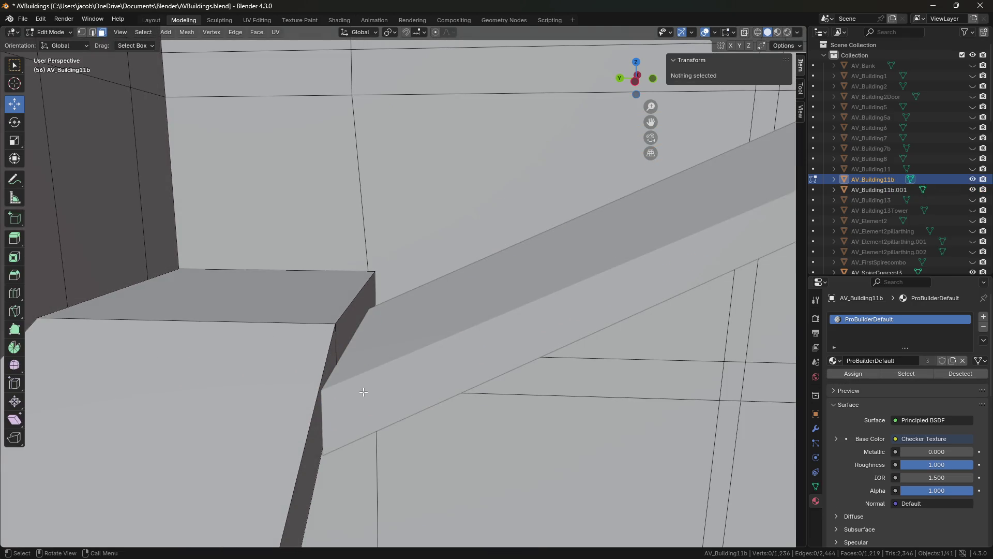
key(Tab)
click(479, 373)
middle_drag(502, 366, 498, 289)
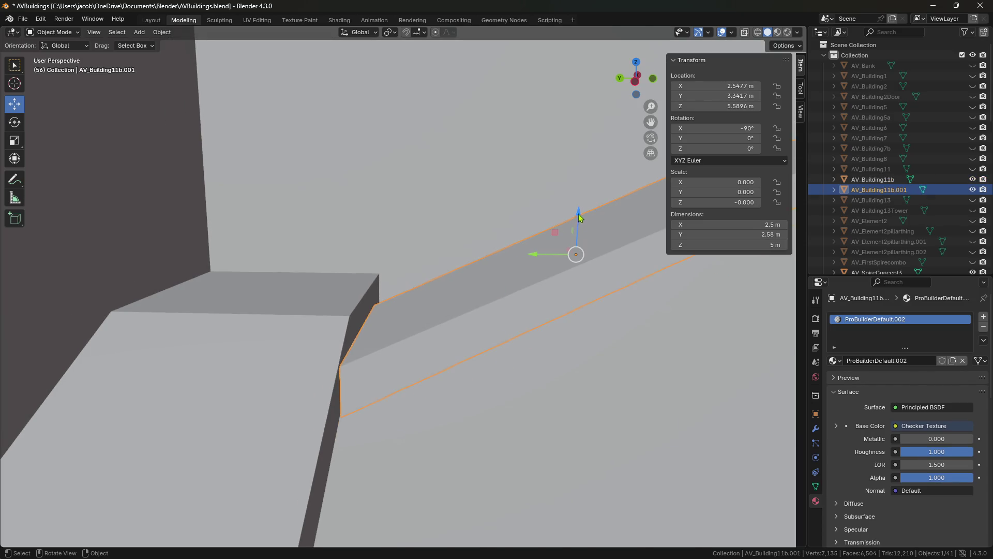
drag(578, 218, 443, 284)
middle_drag(443, 285, 361, 296)
Snap the 3D cursor to a corner vertex of the beam for setting its origin.
key(Tab)
click(361, 295)
key(shift+s)
click(364, 357)
key(Tab)
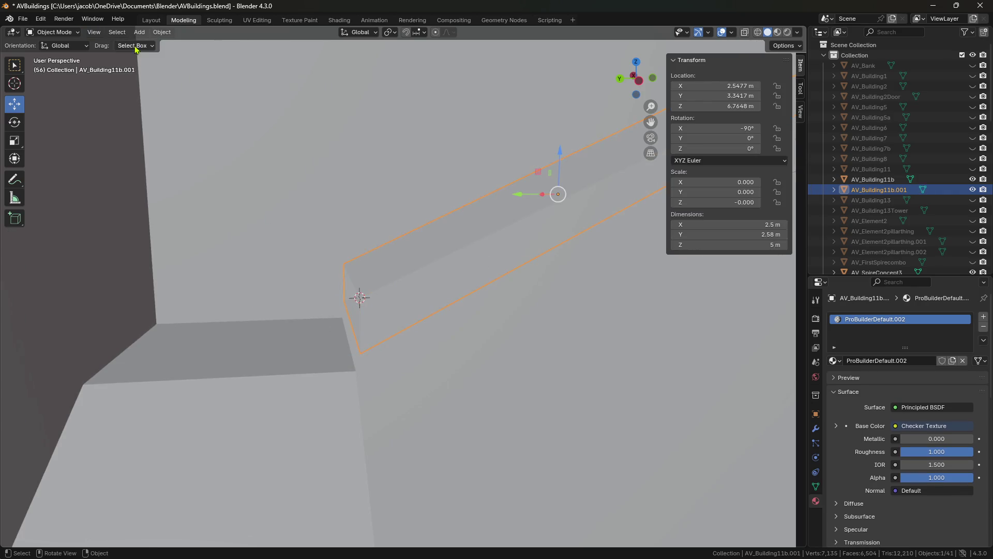
click(161, 31)
Move the beam's origin to the cursor corner, then snap the cursor to a landing corner vertex.
click(306, 76)
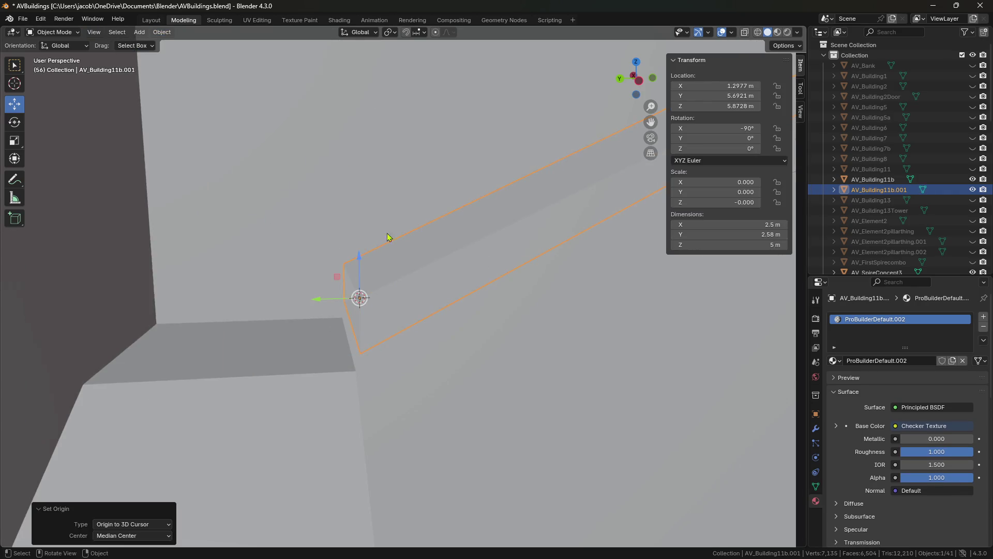
mouse_move(326, 289)
middle_down()
mouse_move(351, 282)
mouse_move(321, 343)
middle_up()
click(322, 343)
key(Tab)
key(shift+s)
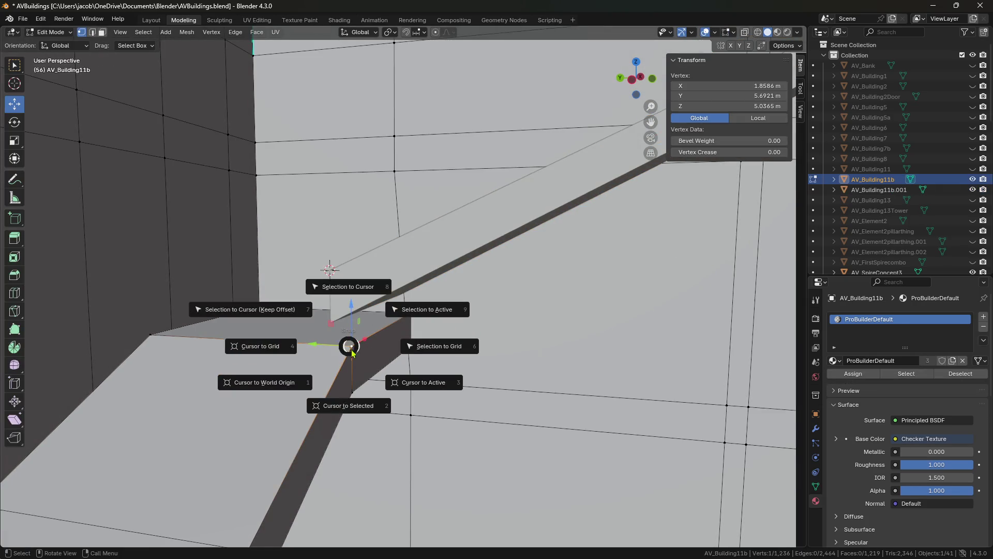
click(360, 392)
key(Tab)
Snap beam AV_Building11b.001 onto the landing corner at the cursor.
key(Tab)
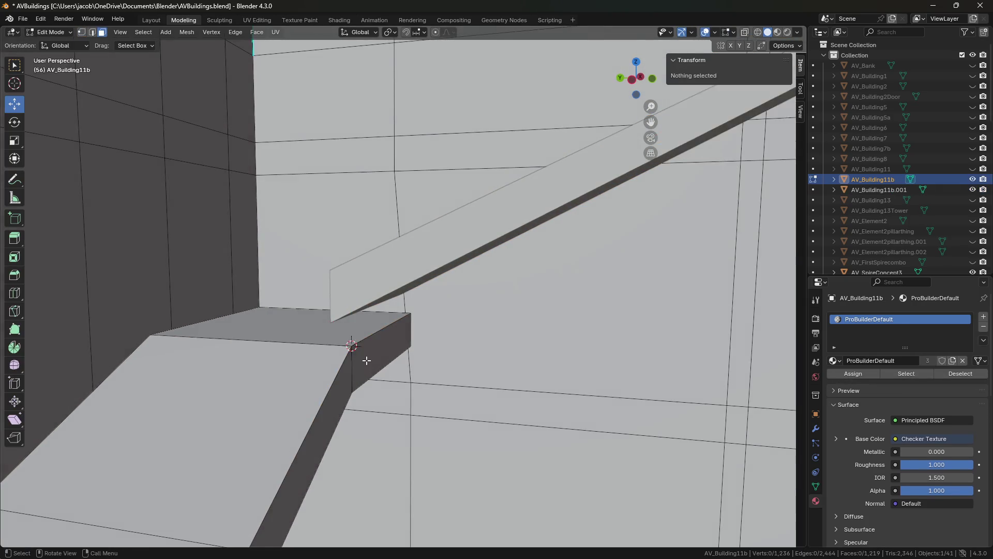
key(shift+s)
click(374, 360)
key(Tab)
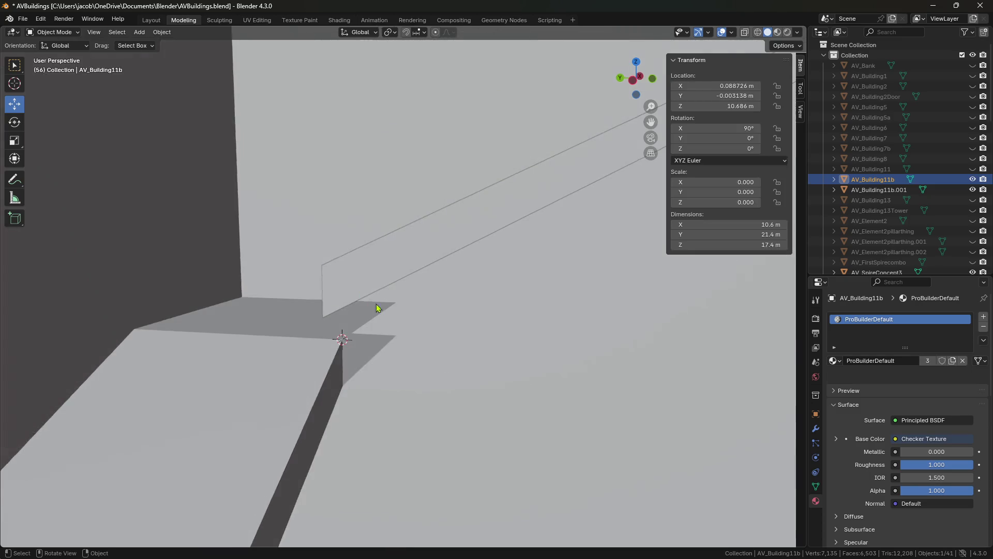
click(378, 309)
middle_drag(377, 309, 351, 279)
key(shift+s)
click(358, 226)
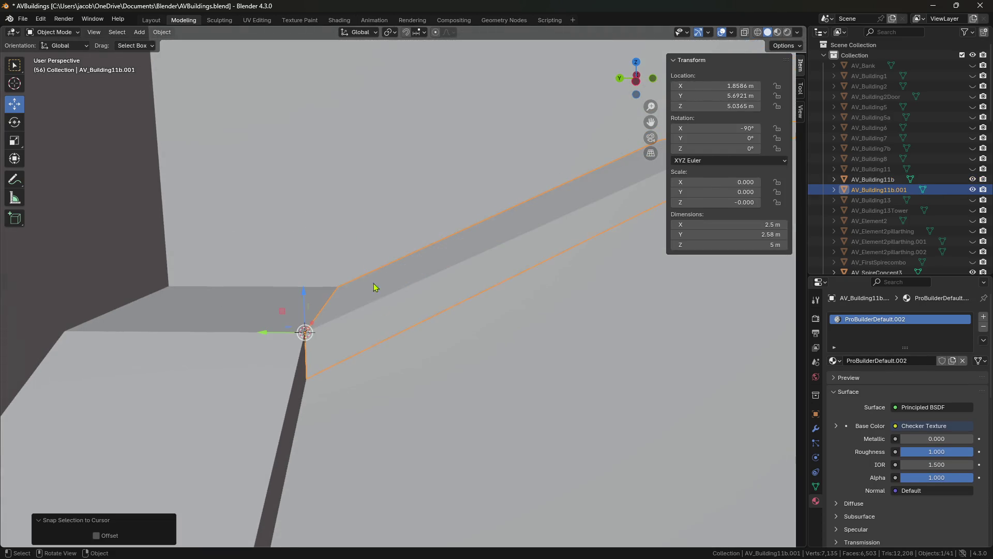
scroll(483, 346, up, 2)
scroll(562, 293, up, 2)
scroll(384, 372, up, 2)
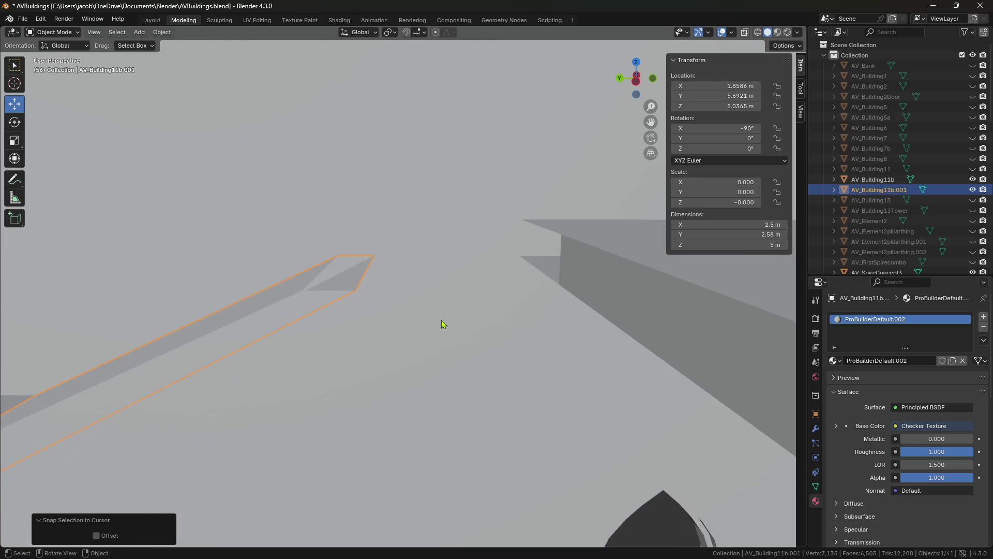
scroll(443, 326, up, 1)
scroll(476, 270, down, 1)
scroll(470, 278, down, 2)
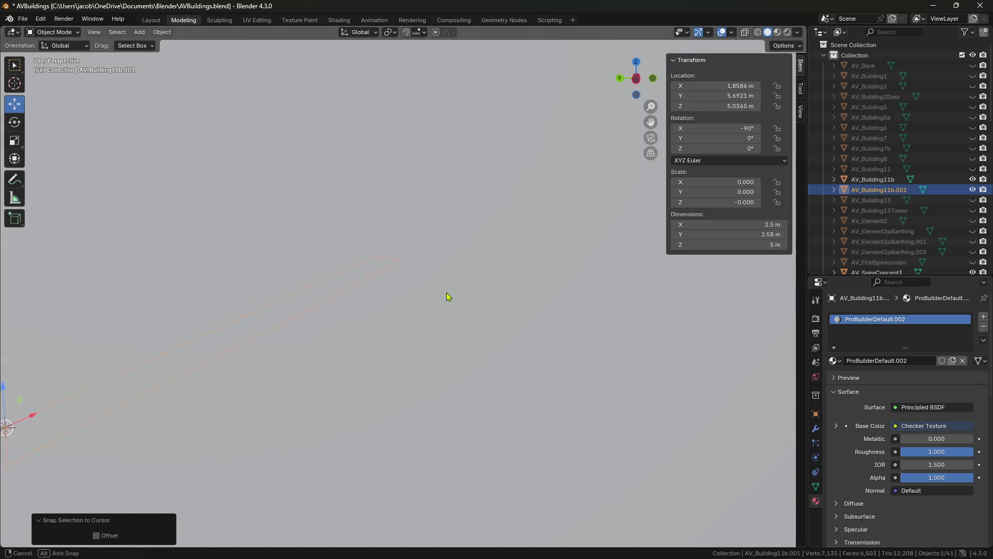
Save the file and set the beam's end vertex to Z 7.1166 m in its mesh.
mouse_move(448, 297)
middle_down()
mouse_move(349, 306)
mouse_move(541, 266)
mouse_move(431, 313)
mouse_move(486, 308)
mouse_move(395, 342)
mouse_move(455, 319)
mouse_move(455, 308)
mouse_move(393, 271)
mouse_move(380, 280)
mouse_move(382, 296)
mouse_move(392, 284)
mouse_move(468, 312)
middle_up()
key(ctrl+s)
key(Tab)
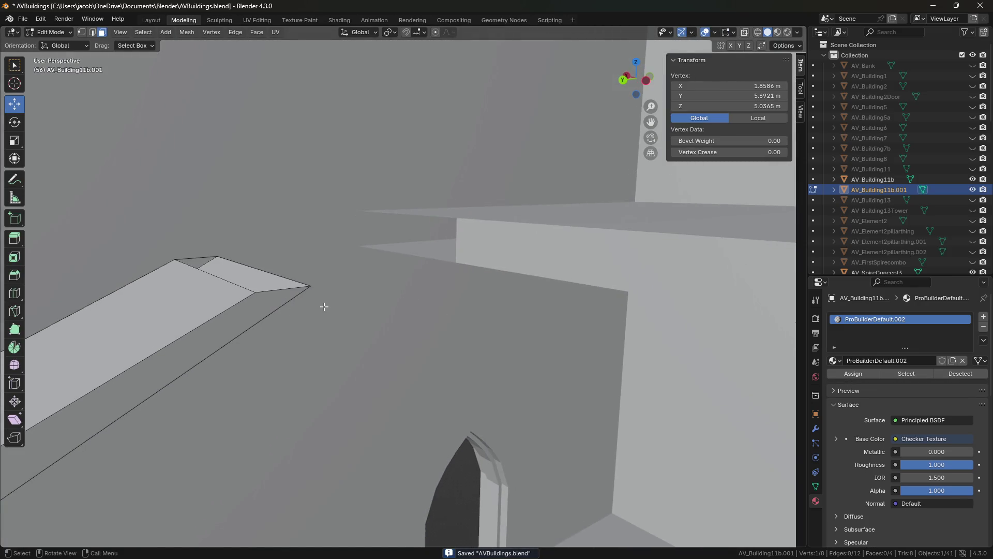
middle_drag(324, 307, 301, 271)
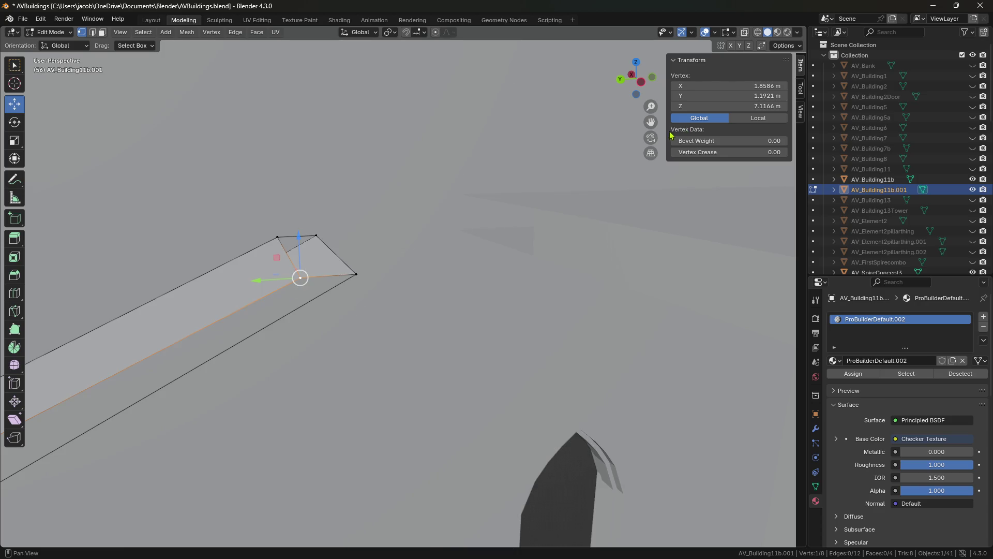
key(Return)
key(Tab)
In AV_Building11b's mesh, select the landing ledge face loops and the floor faces behind them.
click(543, 222)
key(Tab)
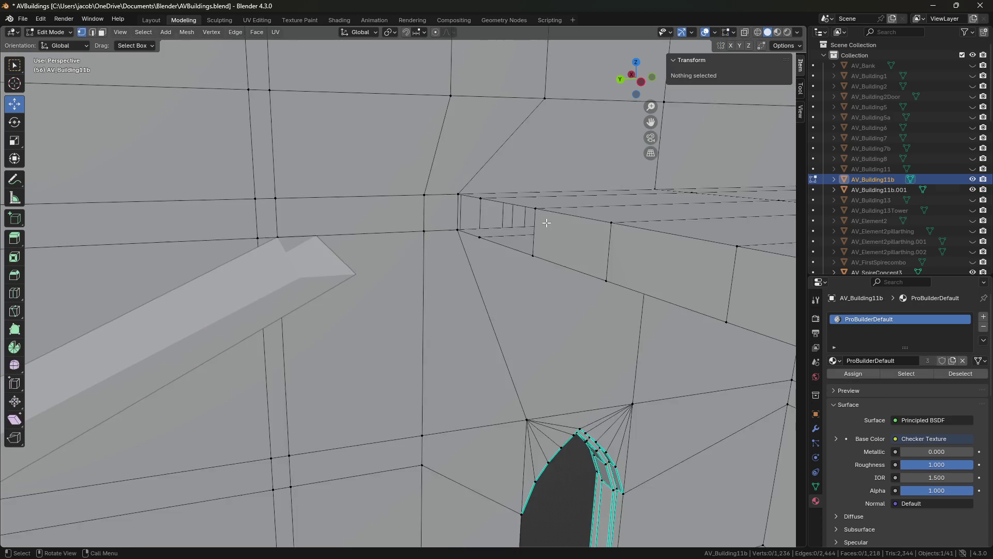
middle_drag(543, 222, 554, 256)
middle_drag(640, 231, 659, 238)
alt+click(656, 251)
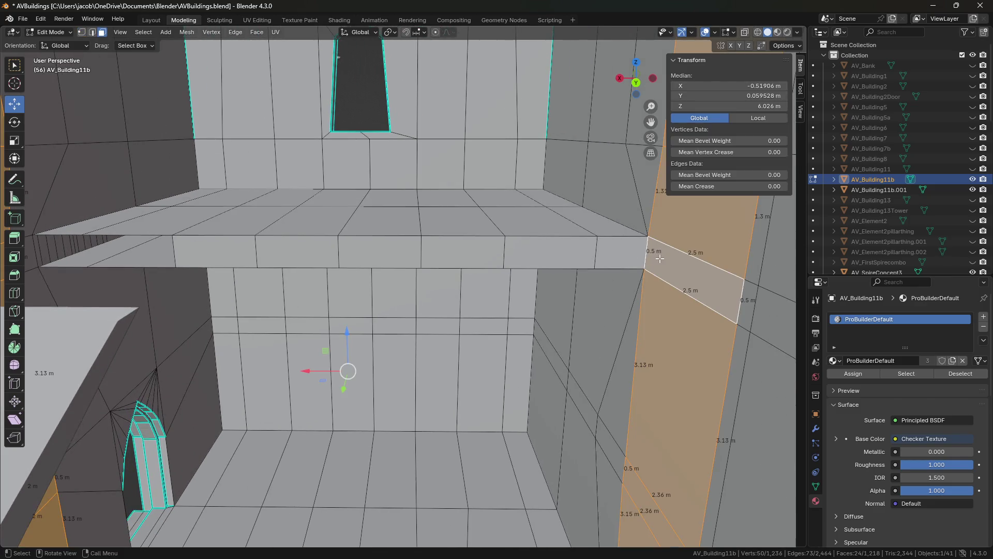
click(659, 258)
key(shift+grave)
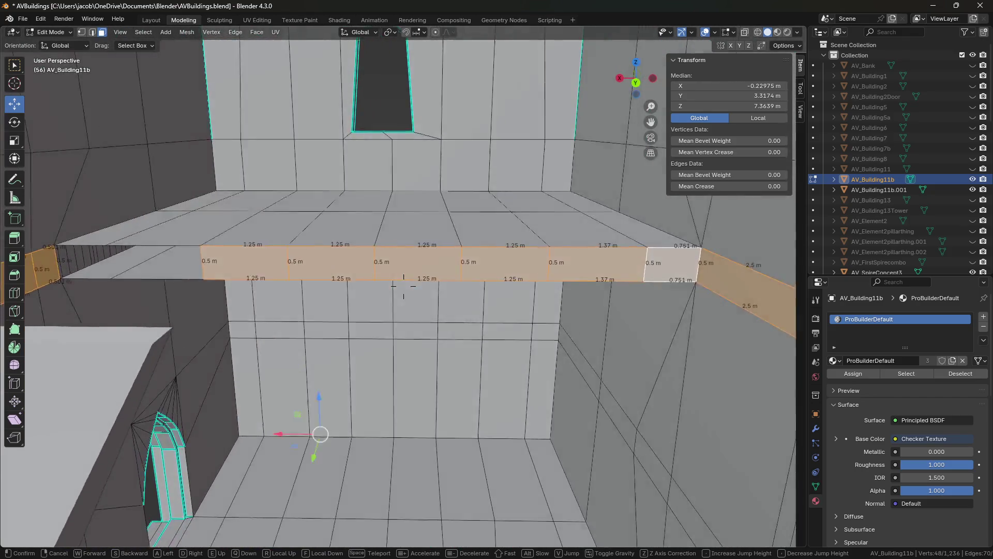
click(403, 287)
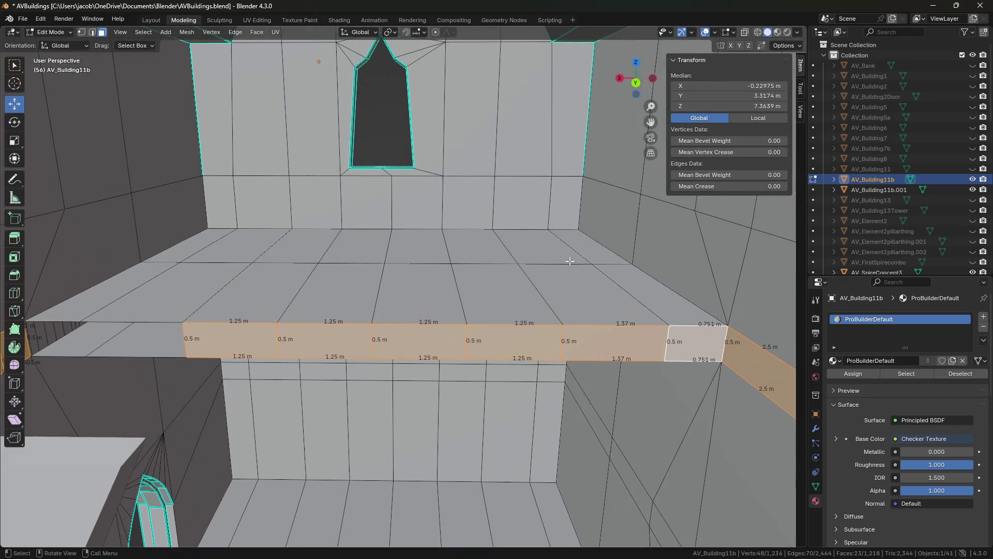
ctrl+shift+click(372, 277)
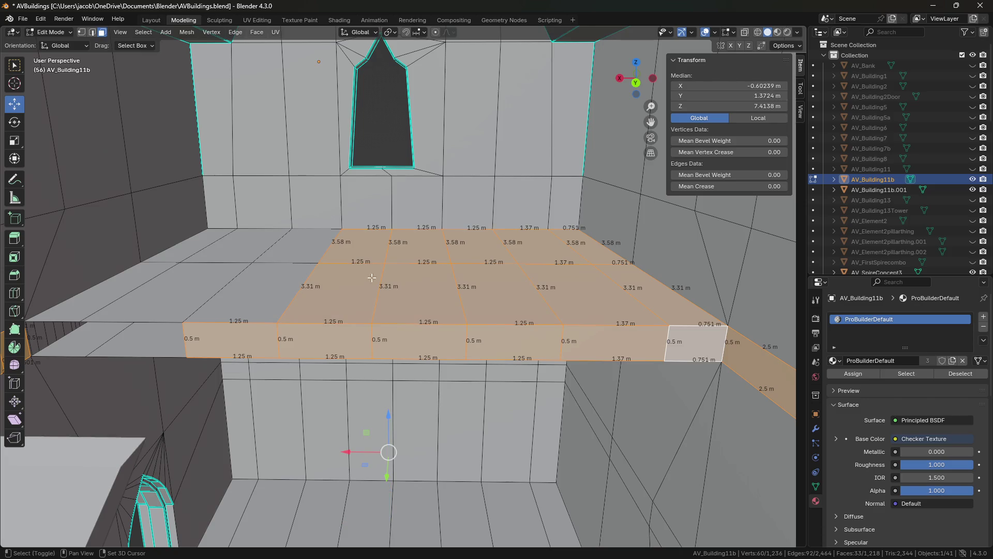
shift+drag(178, 252, 184, 277)
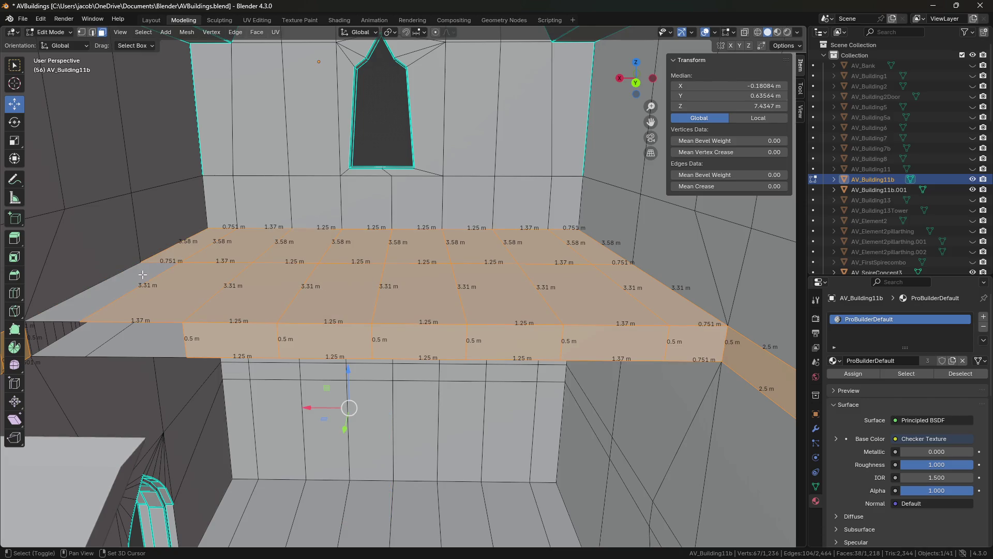
Add the landing's underside faces and one more face to the selection.
key(shift+grave)
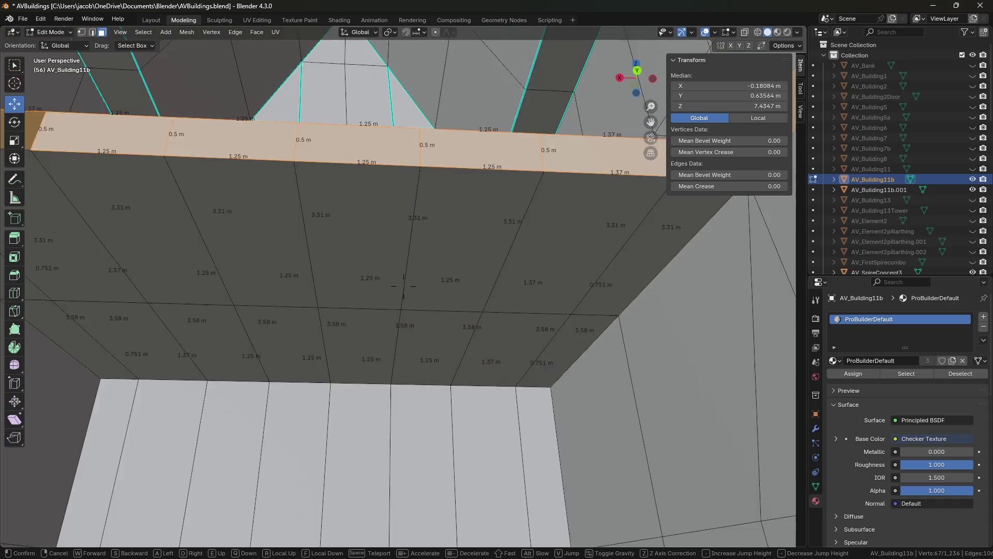
click(532, 370)
mouse_move(554, 313)
shift+mouse_down()
mouse_move(447, 324)
mouse_move(256, 281)
shift+mouse_up()
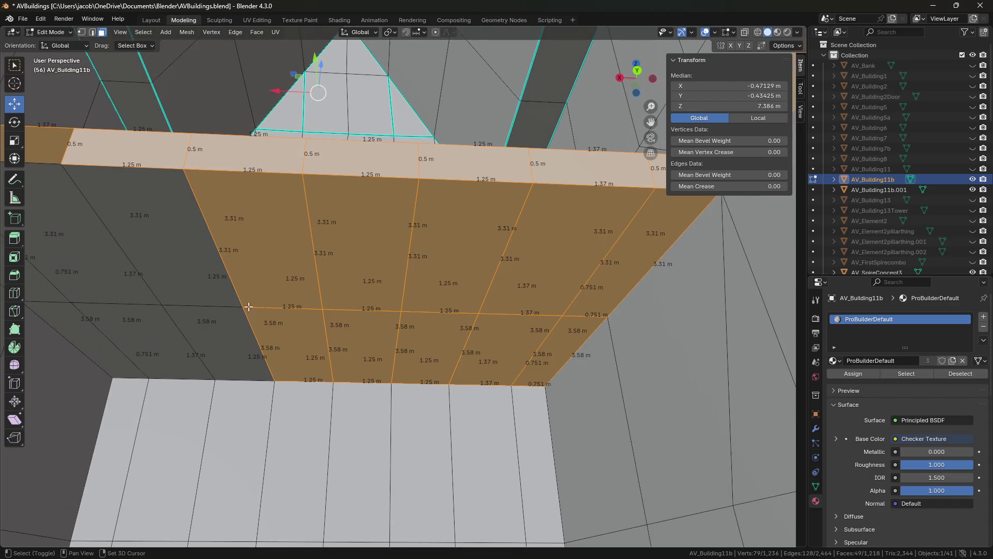
shift+drag(216, 329, 116, 296)
key(shift+grave)
click(219, 322)
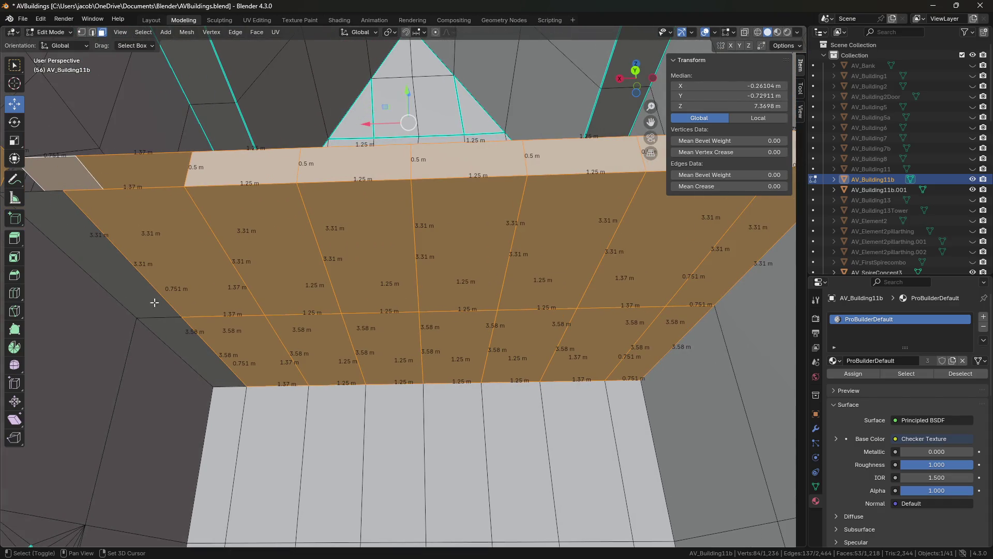
shift+click(155, 302)
key(shift+grave)
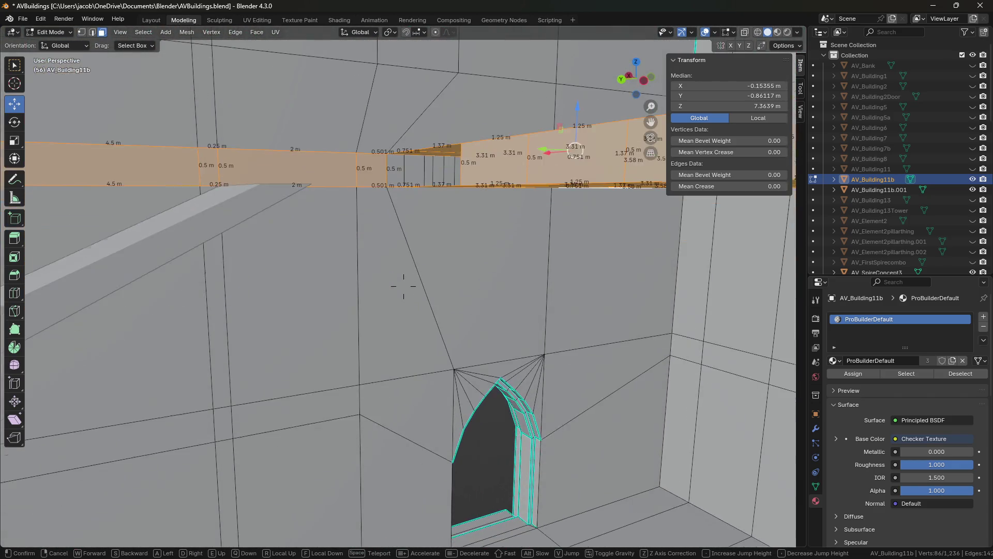
key(s)
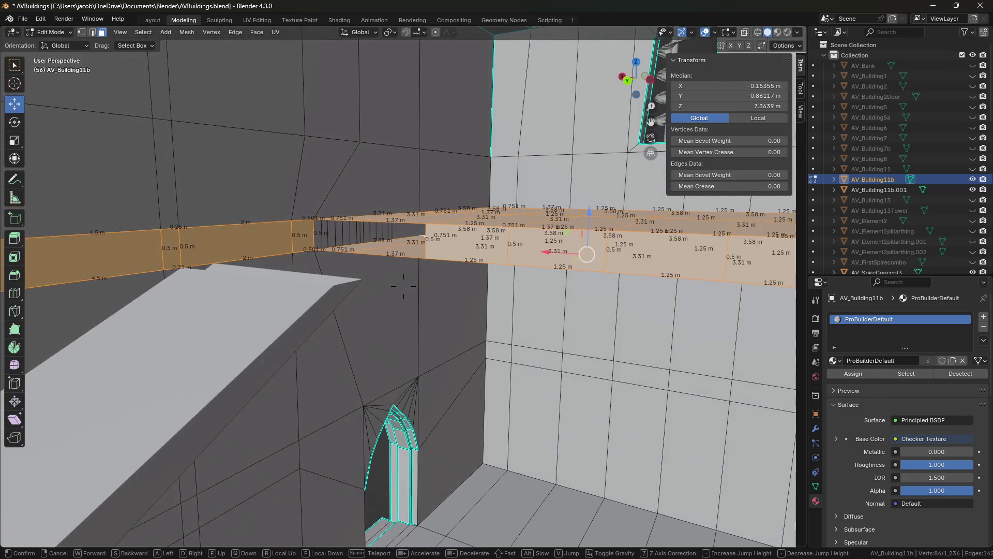
click(489, 231)
Lower the selected landing faces about 0.5 m on Z, select faces beside the beam, and leave mesh editing.
drag(589, 211, 587, 261)
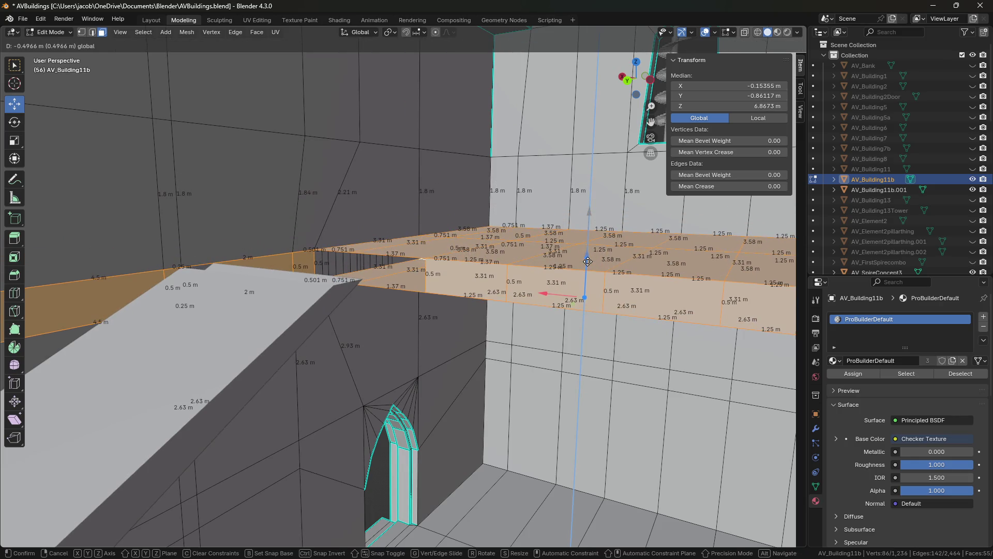
click(584, 263)
key(shift+grave)
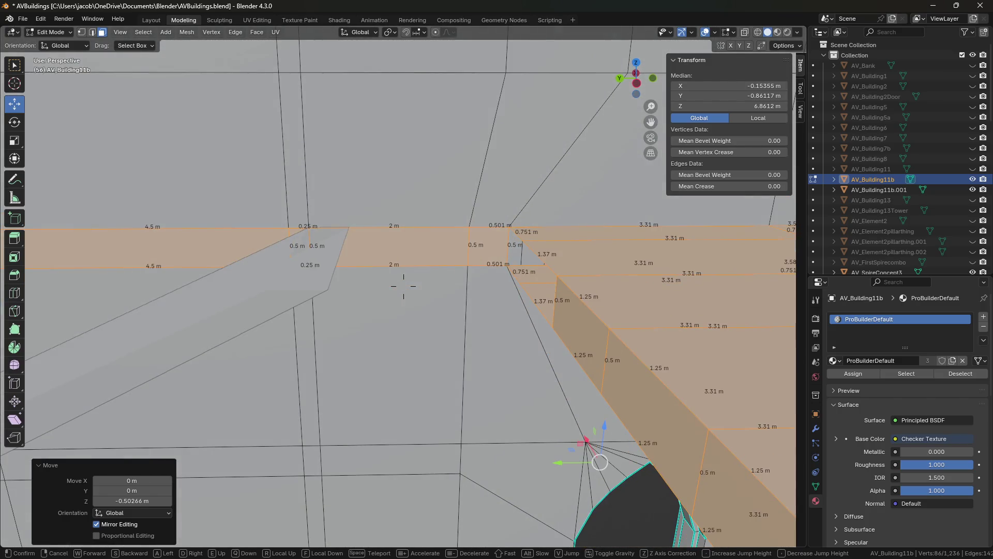
click(525, 265)
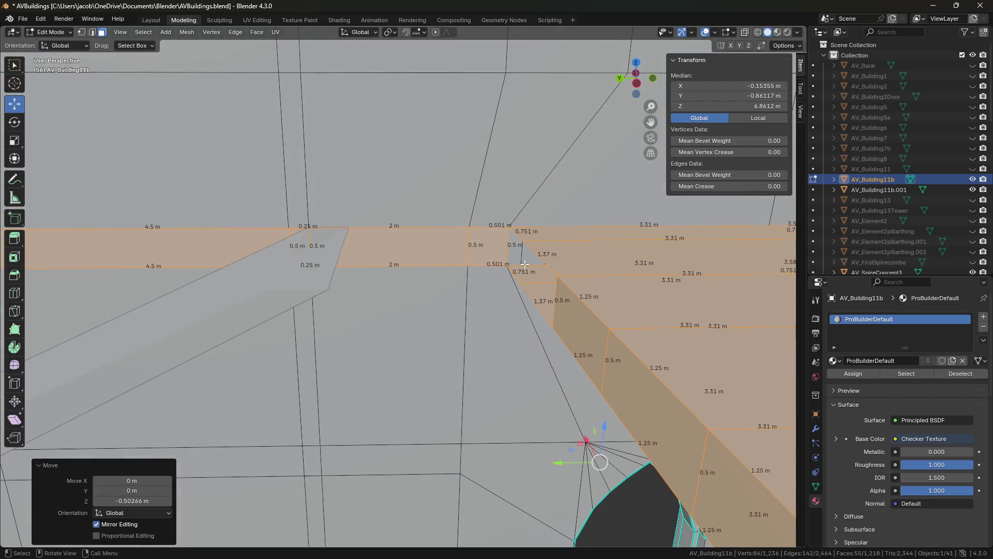
click(483, 297)
key(shift+grave)
click(483, 297)
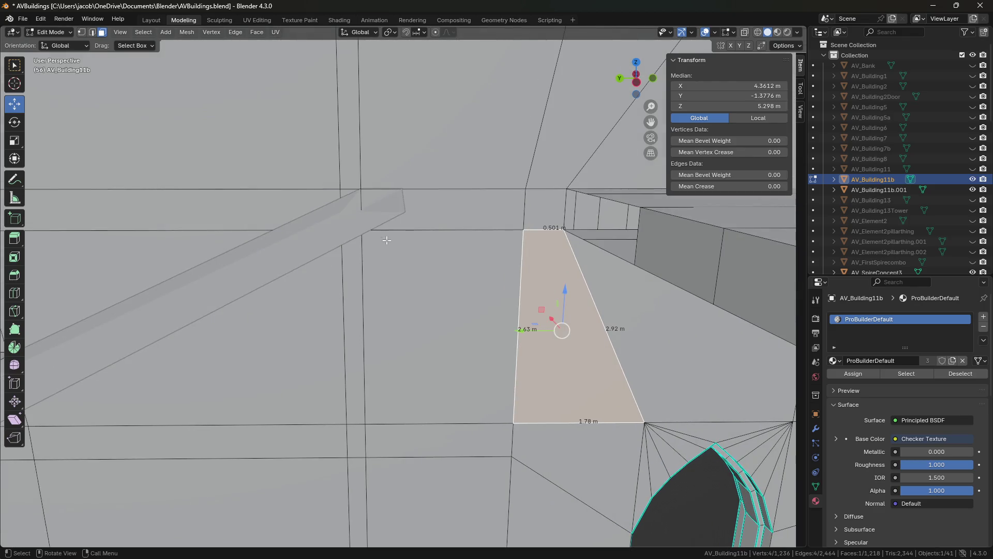
click(332, 225)
key(Tab)
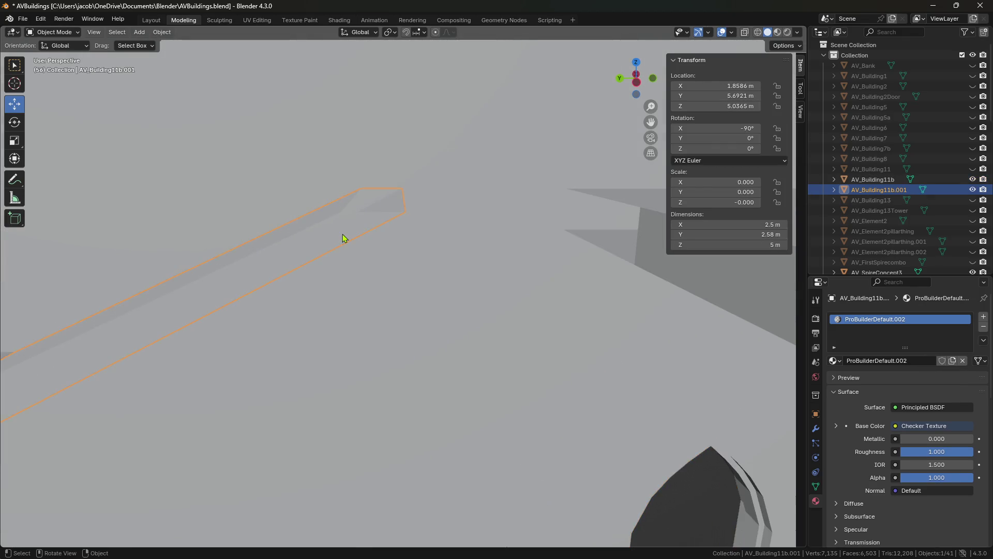
Join beam AV_Building11b.001 into AV_Building11b, then undo the merge to retry.
key(ctrl+z)
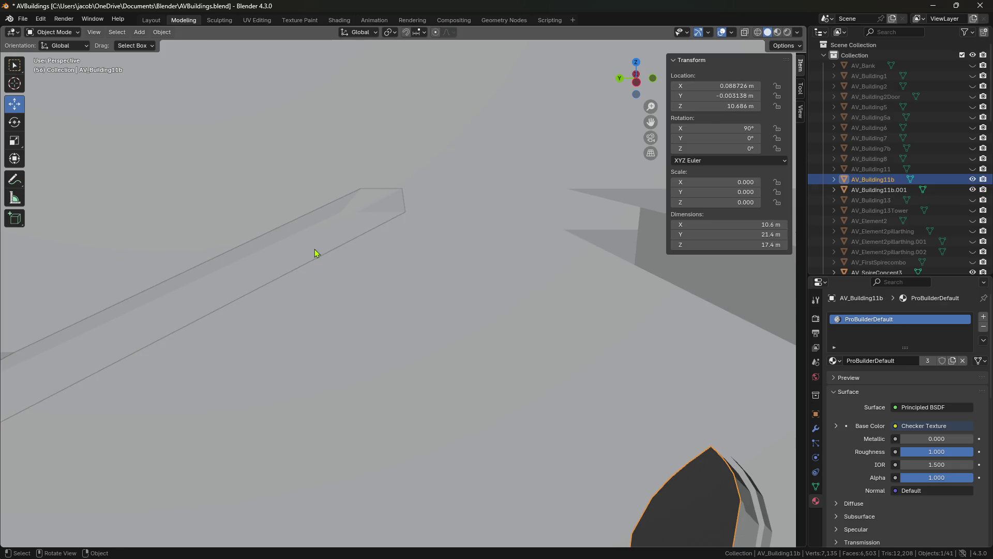
shift+click(315, 250)
right_click(314, 250)
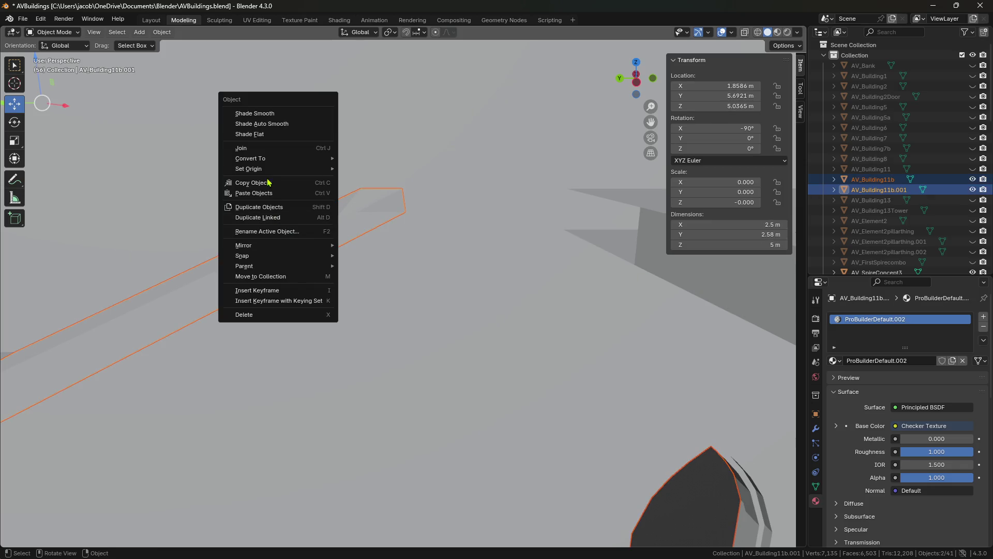
click(268, 147)
key(ctrl+z)
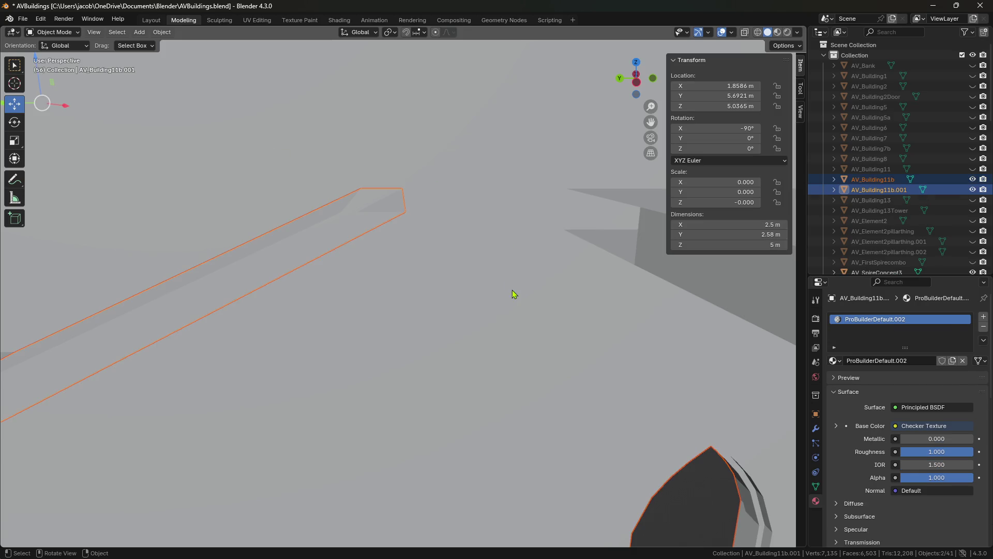
click(362, 217)
key(ctrl+z)
key(ctrl+z)
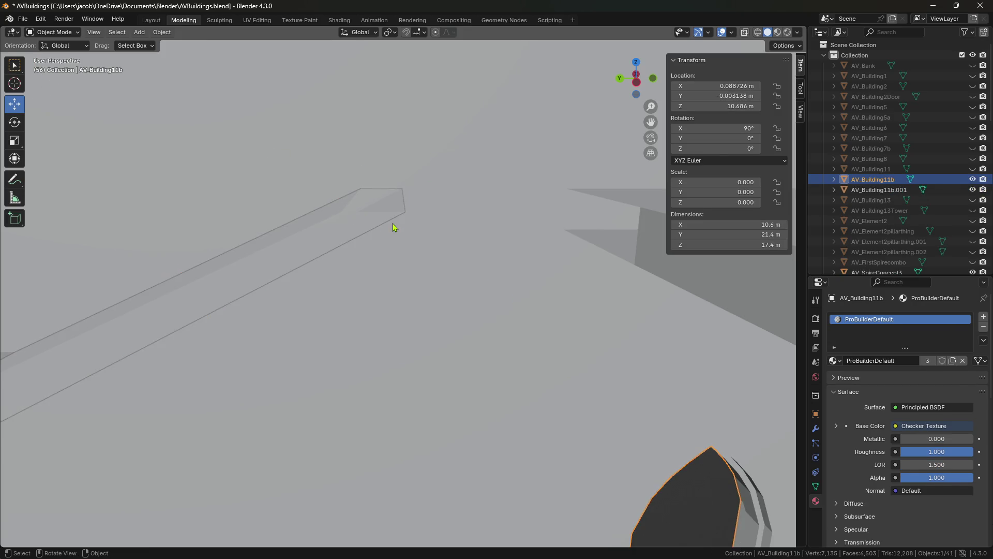
Join the beam into AV_Building11b again and enter Edit Mode on the merged mesh.
shift+click(383, 209)
right_click(472, 272)
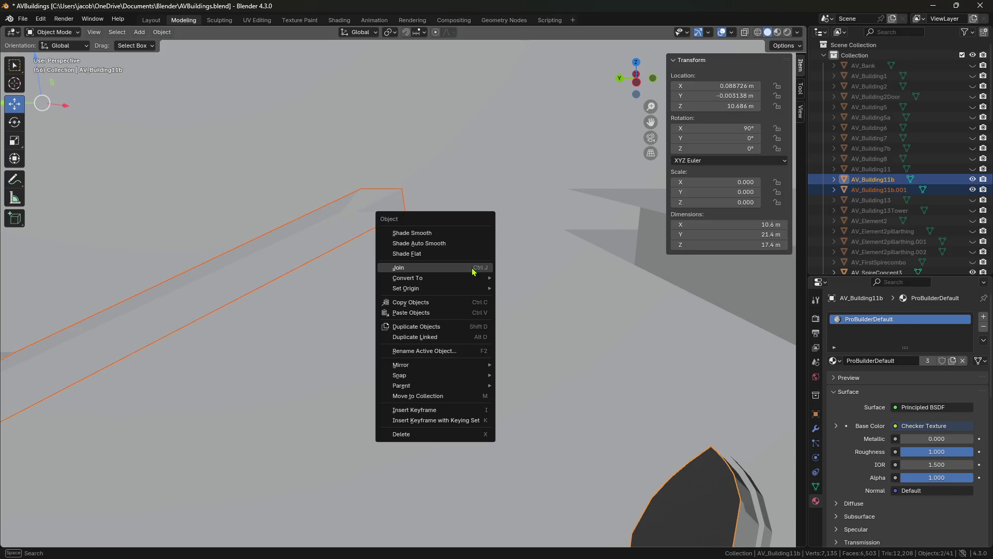
click(472, 272)
key(Tab)
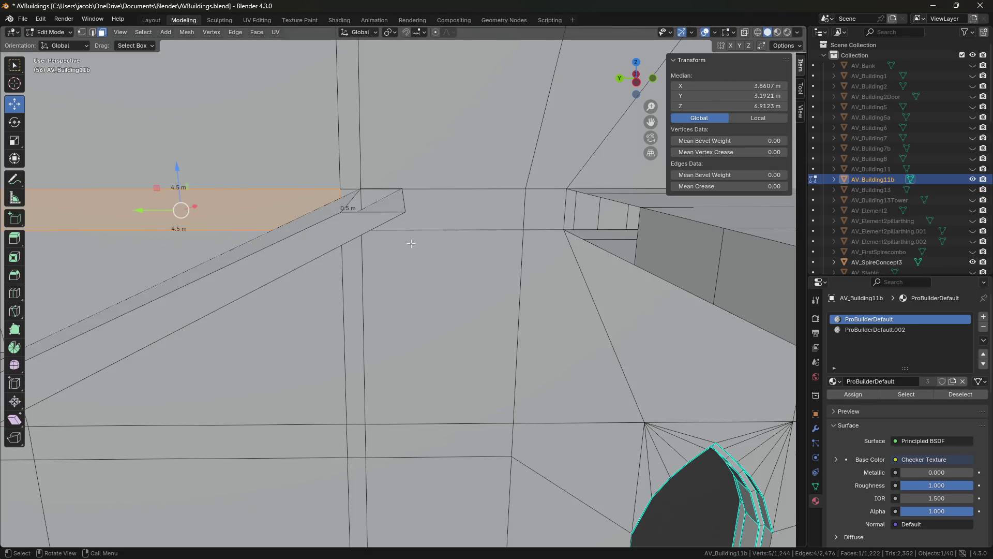
Align the beam's end edge to Y 1.1921 m and lower it 0.5 m along Z.
click(341, 211)
drag(305, 212, 280, 210)
key(ctrl+z)
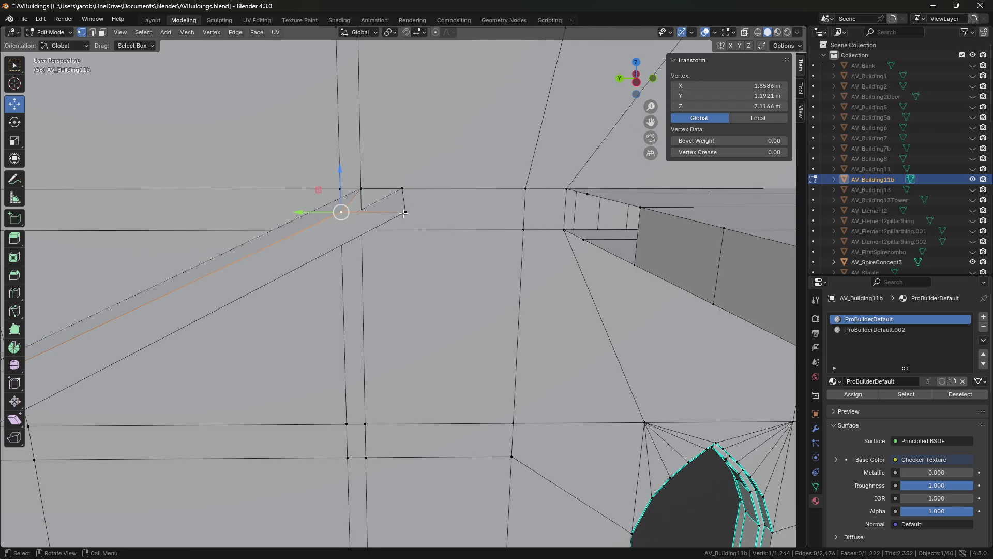
key(2)
click(409, 203)
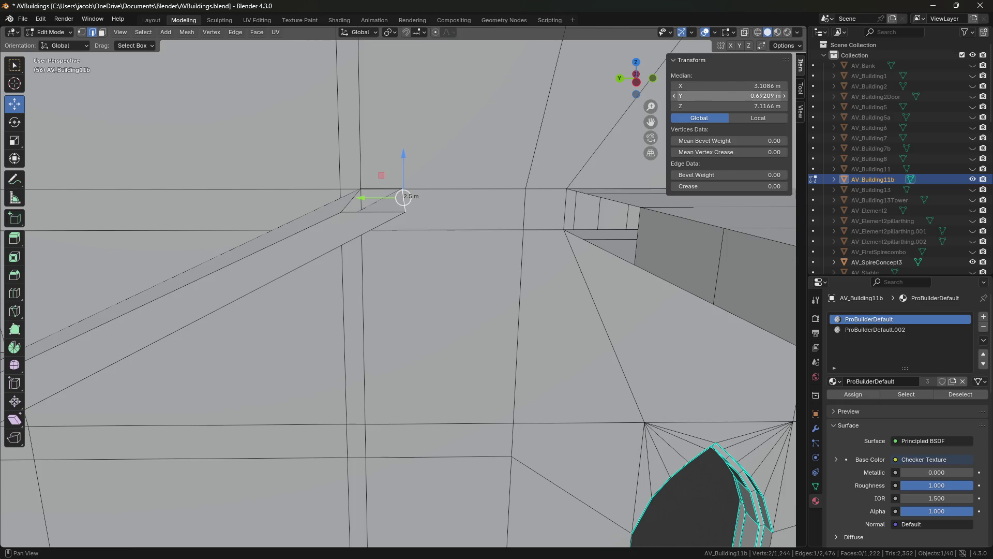
drag(707, 95, 745, 94)
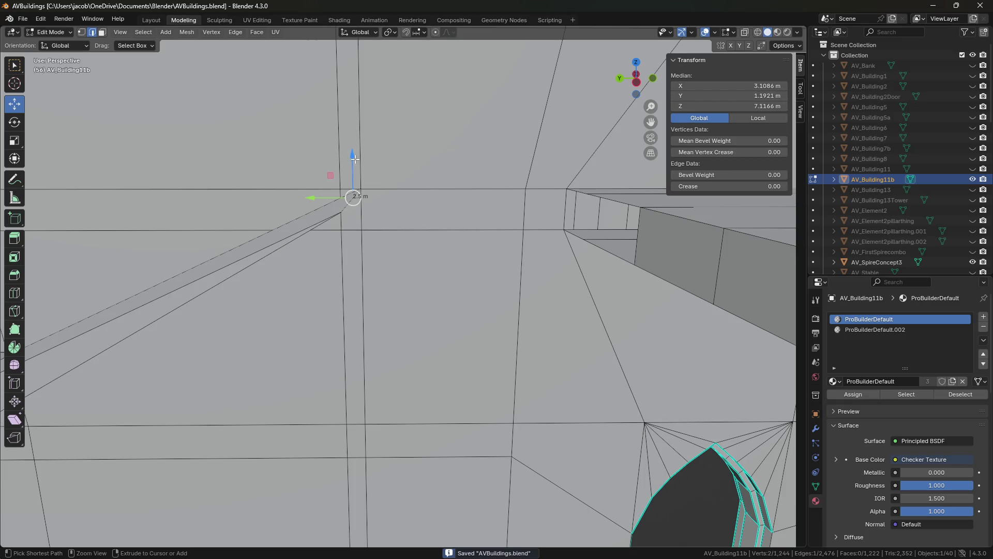
drag(354, 157, 354, 183)
click(355, 204)
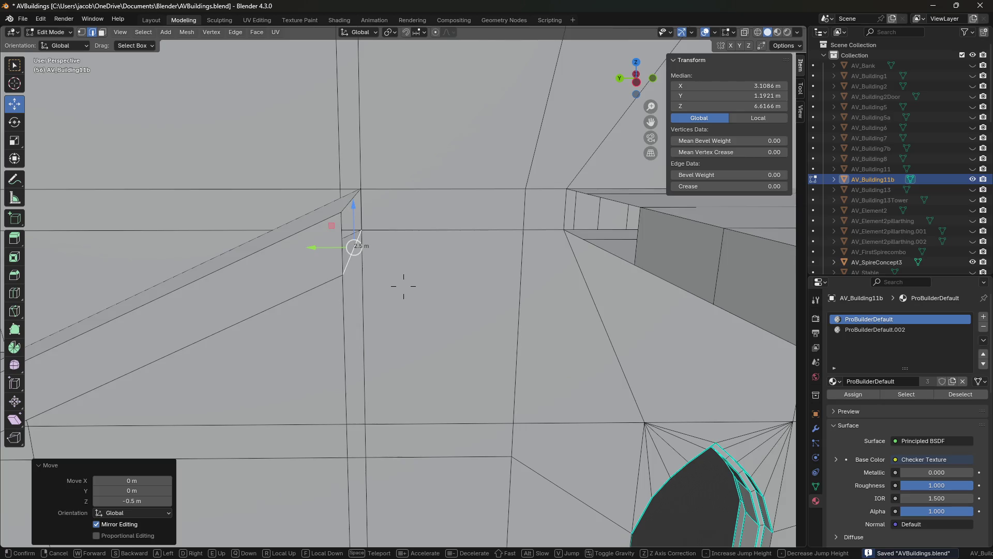
Fly the view over to the ledge and save the file.
middle_drag(404, 284, 404, 282)
key(shift+grave)
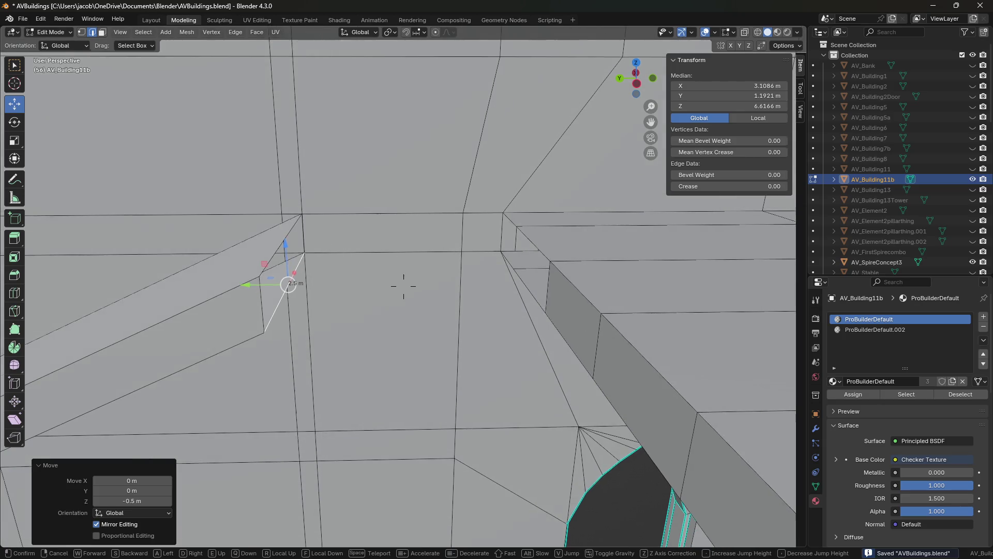
key(w)
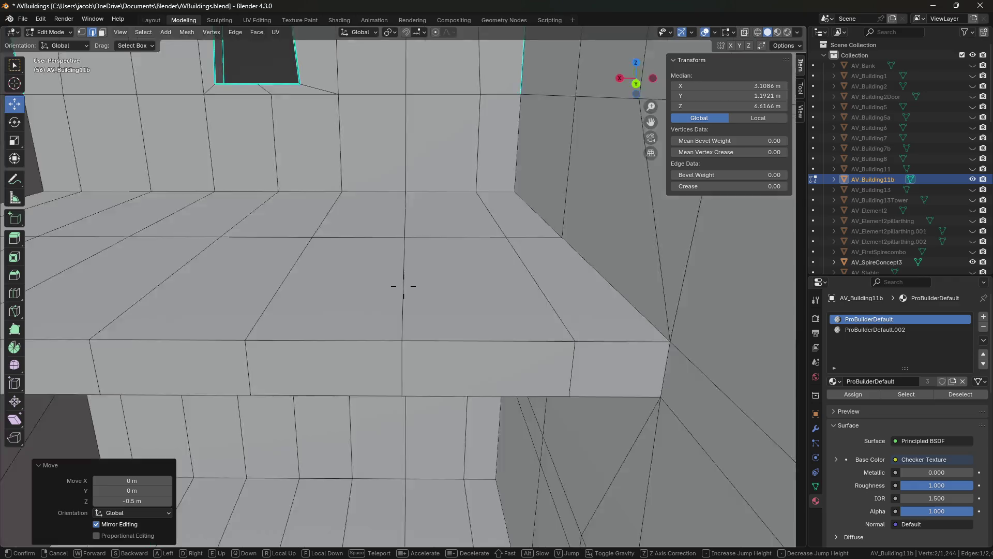
key(e)
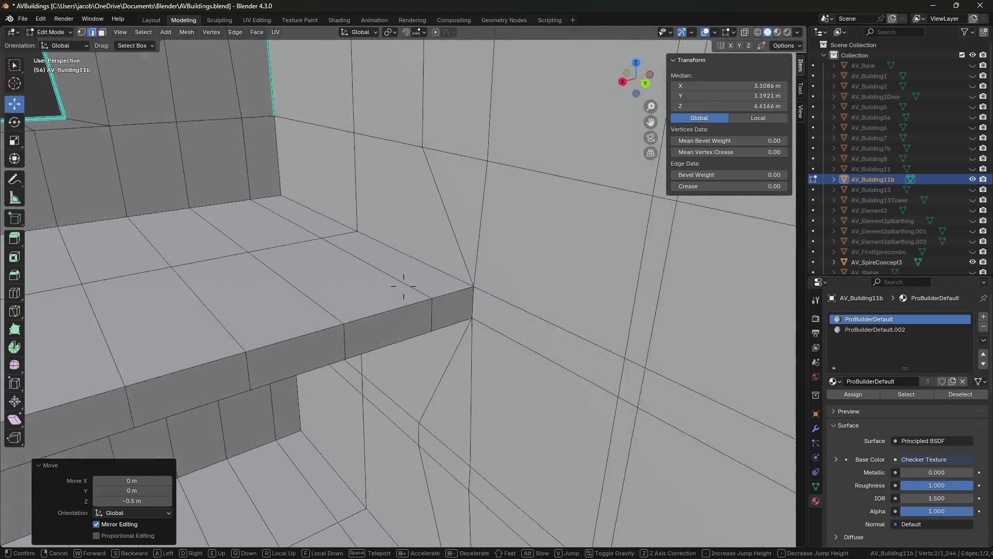
key(q)
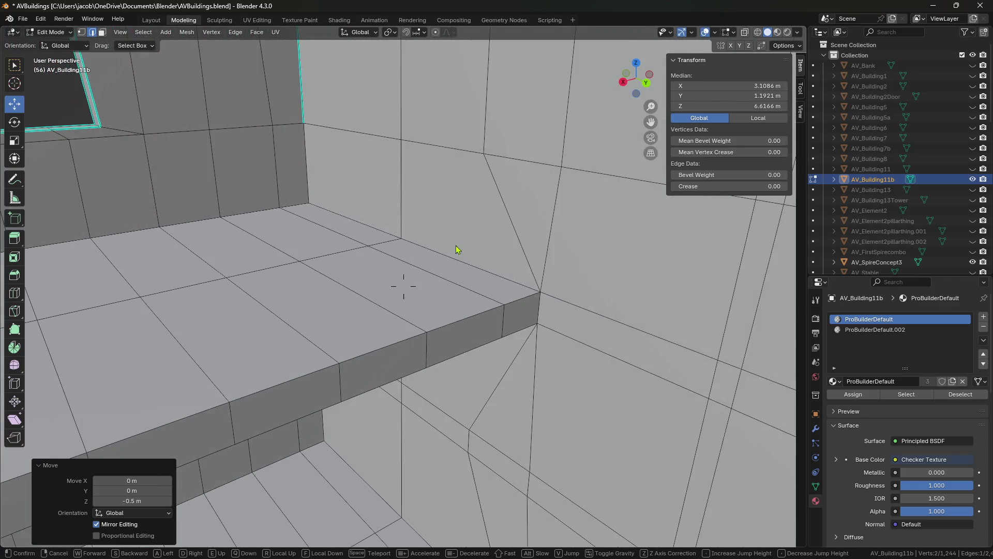
key(ctrl+s)
key(q)
key(d)
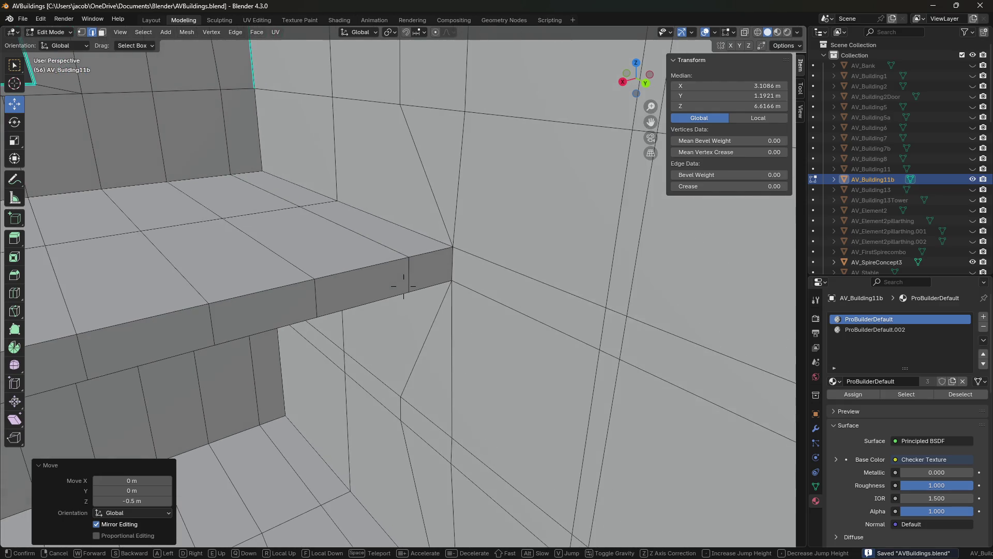
key(w)
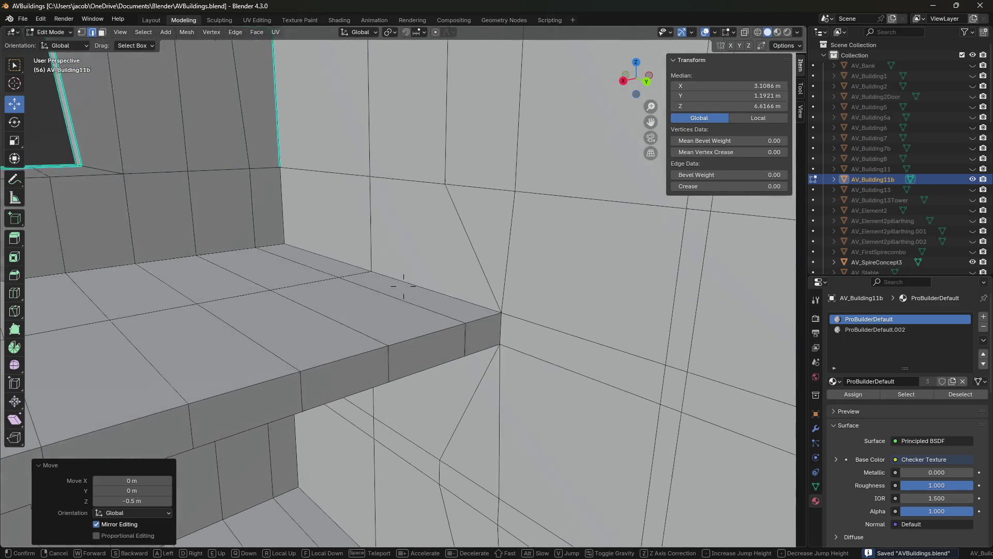
Select the strip of duplicate ledge faces along the landing edge near Z 6.86 m.
key(s)
key(e)
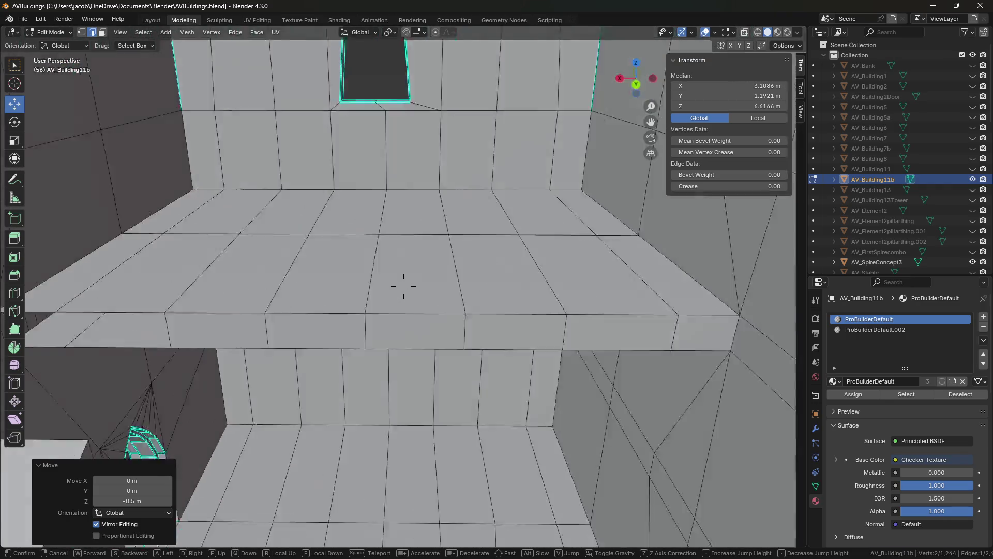
key(Return)
click(631, 308)
shift+click(571, 318)
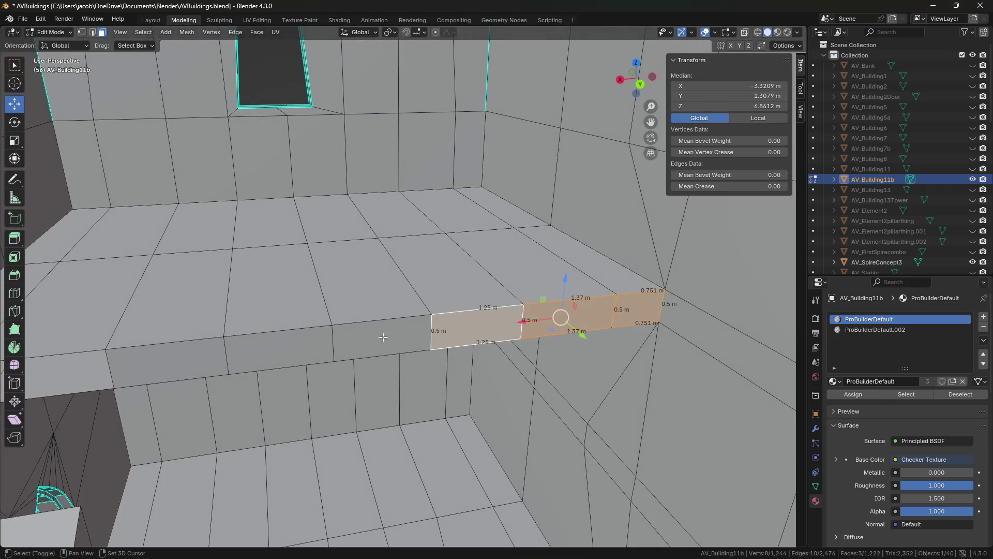
click(600, 278)
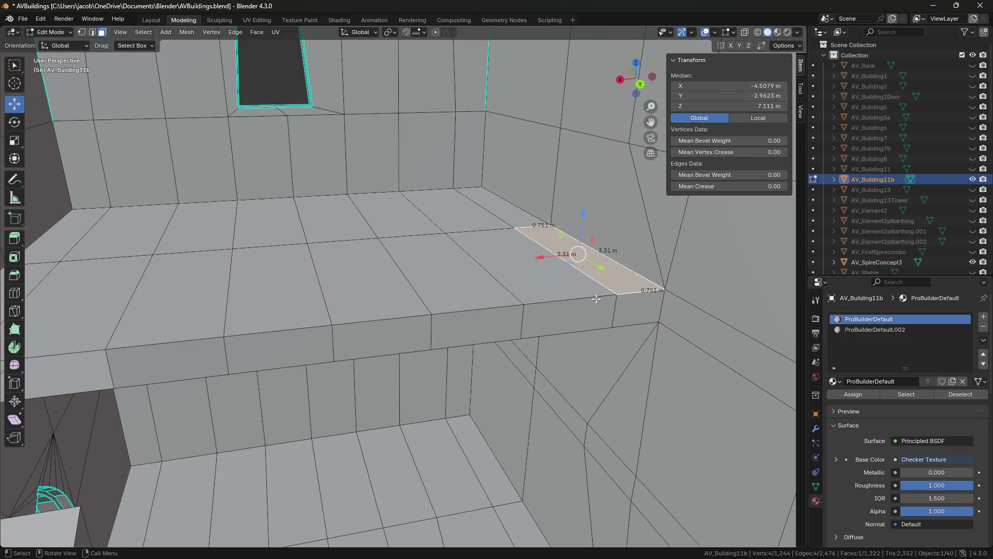
click(630, 307)
shift+click(377, 337)
shift+click(279, 354)
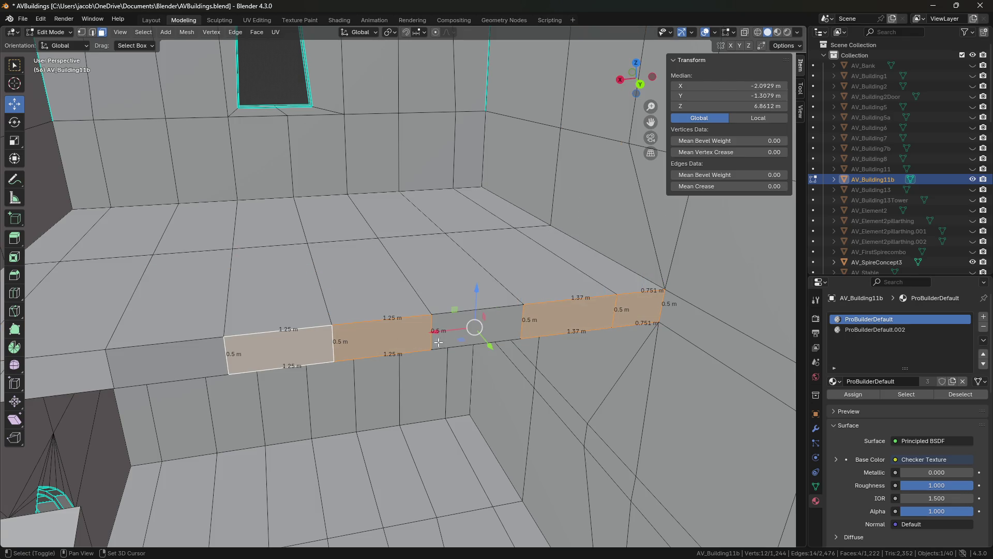
shift+click(473, 334)
Add the left ledge face to the selection and delete the selected faces.
middle_drag(473, 333, 397, 342)
shift+click(357, 322)
key(x)
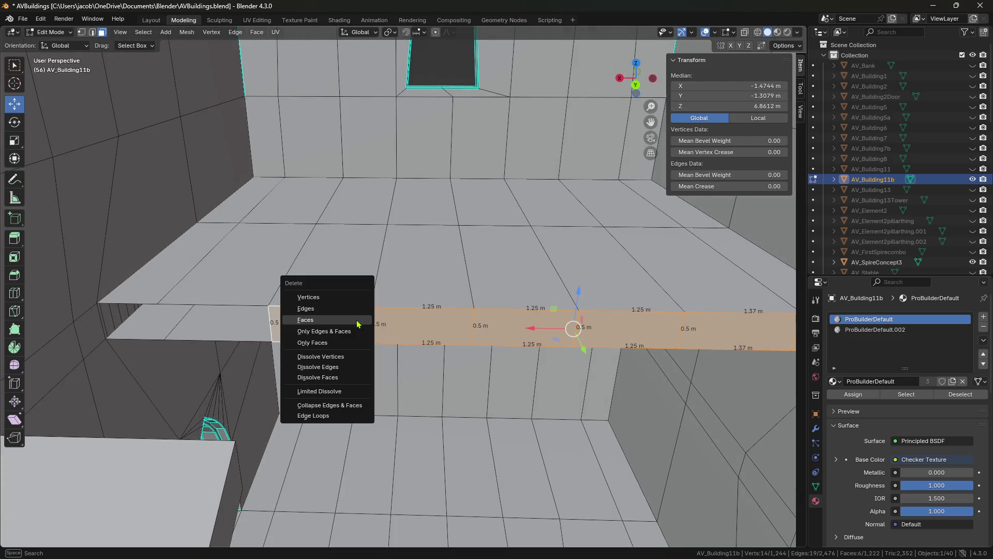
click(357, 323)
key(shift+grave)
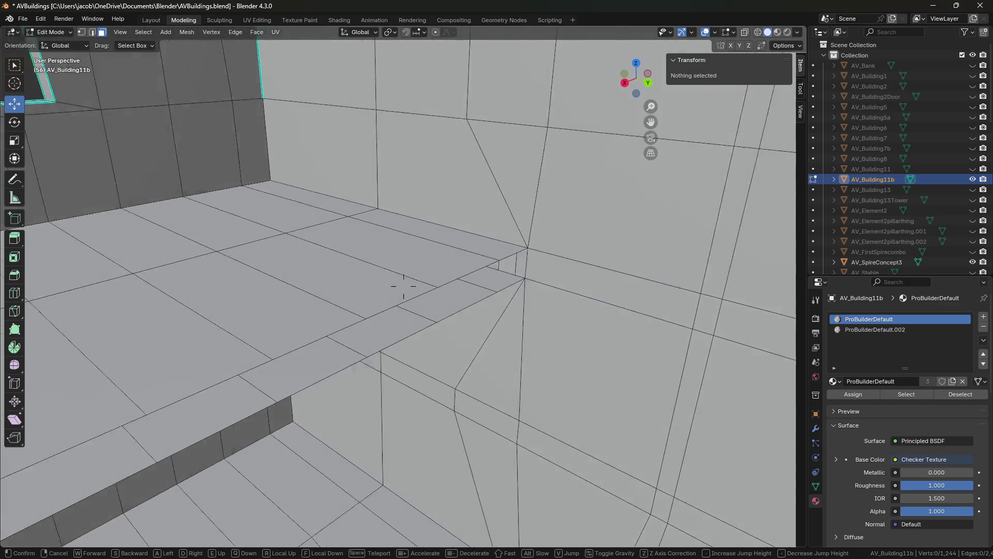
Cut a centred edge loop across the floor beside the ramp.
key(w)
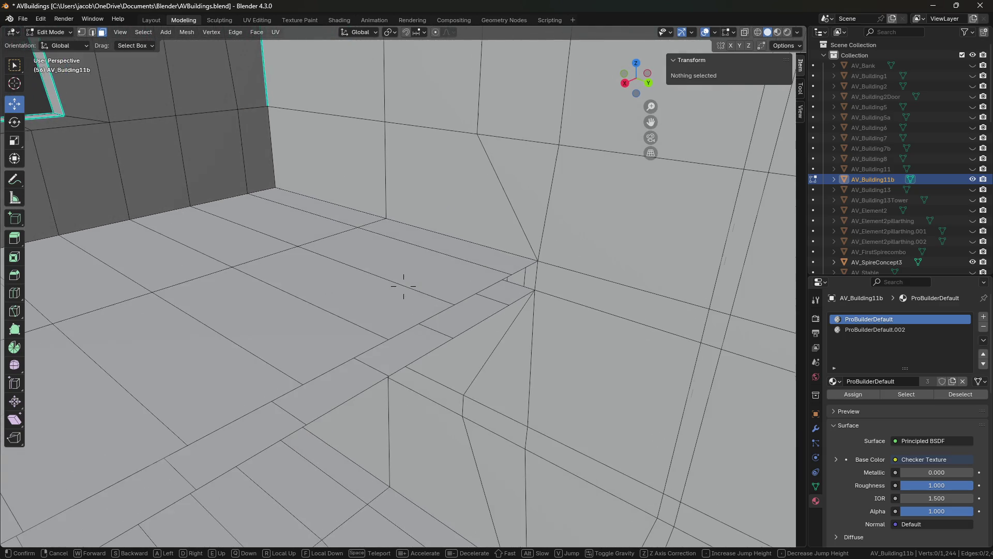
key(w)
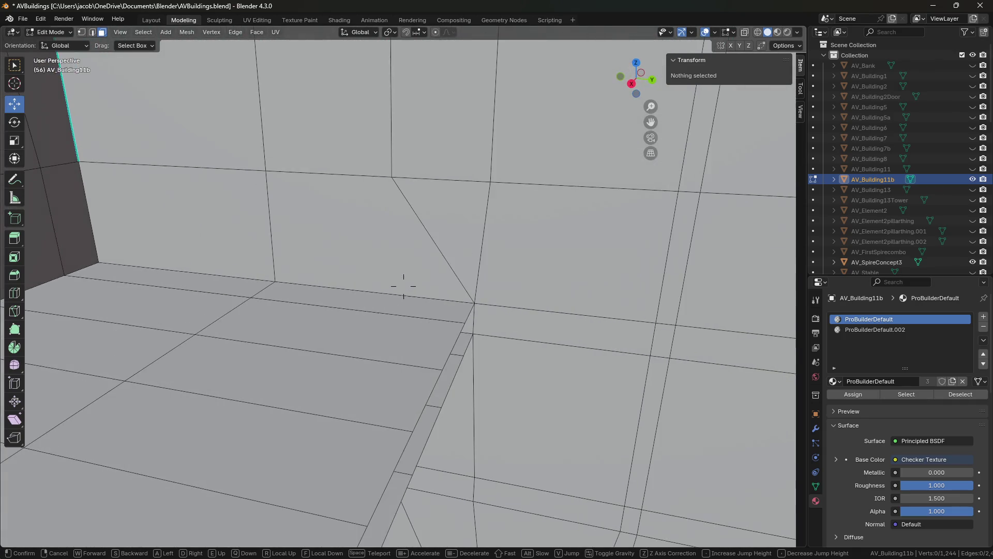
click(403, 285)
key(1)
click(373, 172)
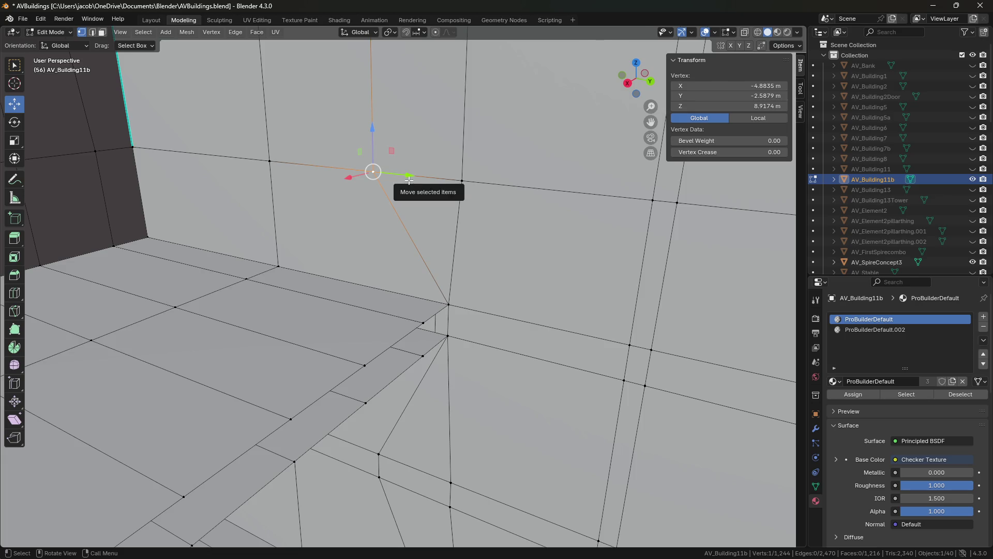
click(409, 178)
key(Escape)
key(alt+a)
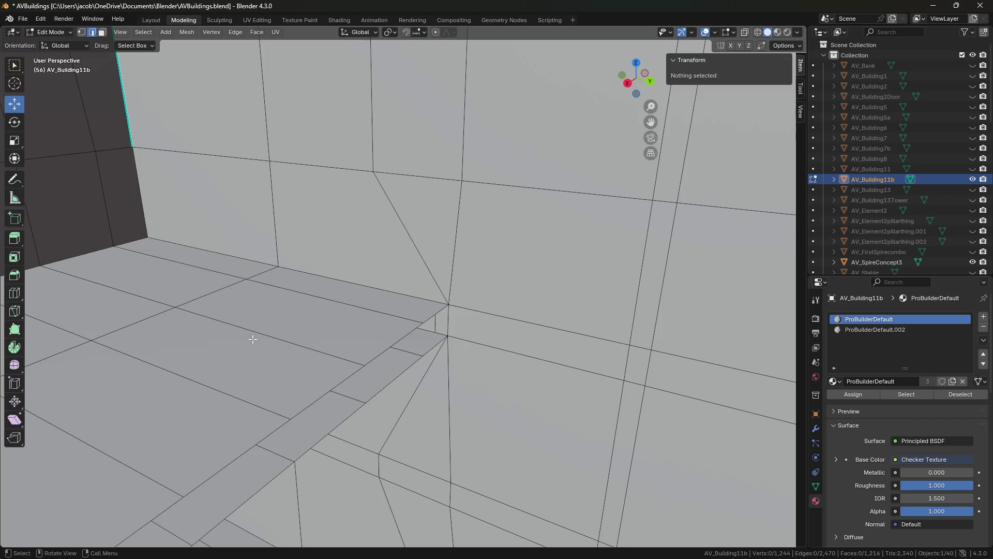
key(ctrl+r)
click(252, 339)
right_click(252, 339)
click(252, 339)
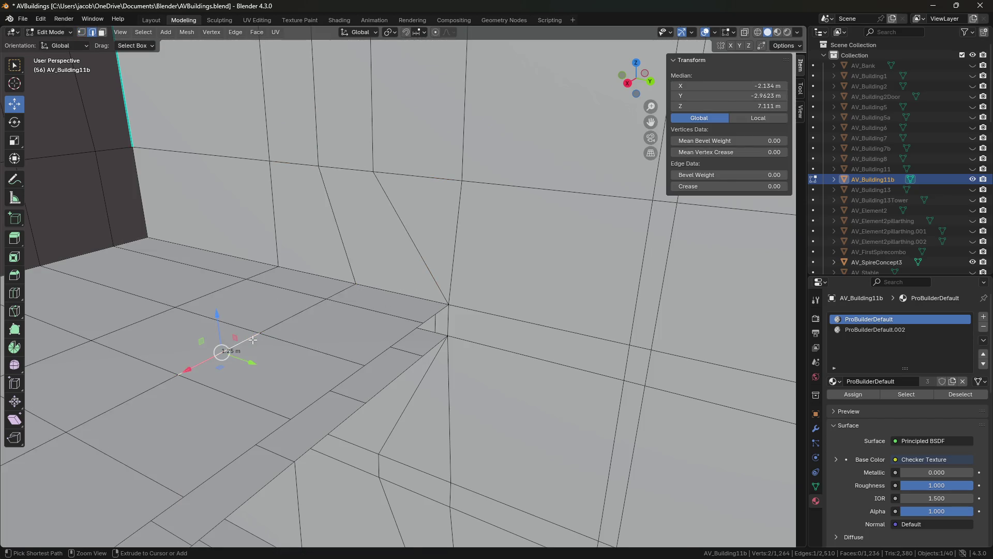
Delete the wall face above the ramp.
key(alt+a)
click(326, 294)
key(shift+grave)
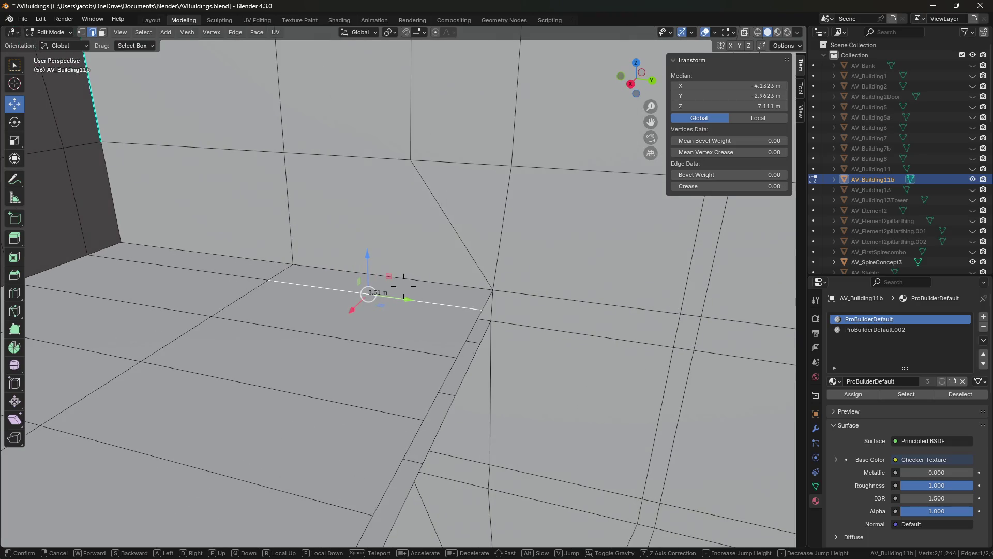
click(389, 308)
key(3)
click(400, 245)
key(shift+grave)
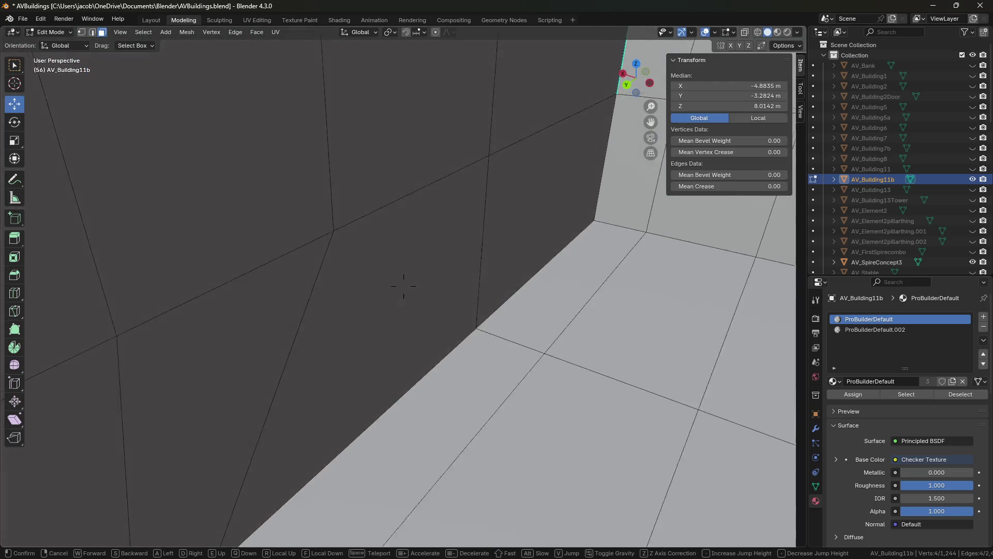
click(388, 306)
key(x)
Cut a second centred edge loop across the landing floor.
key(2)
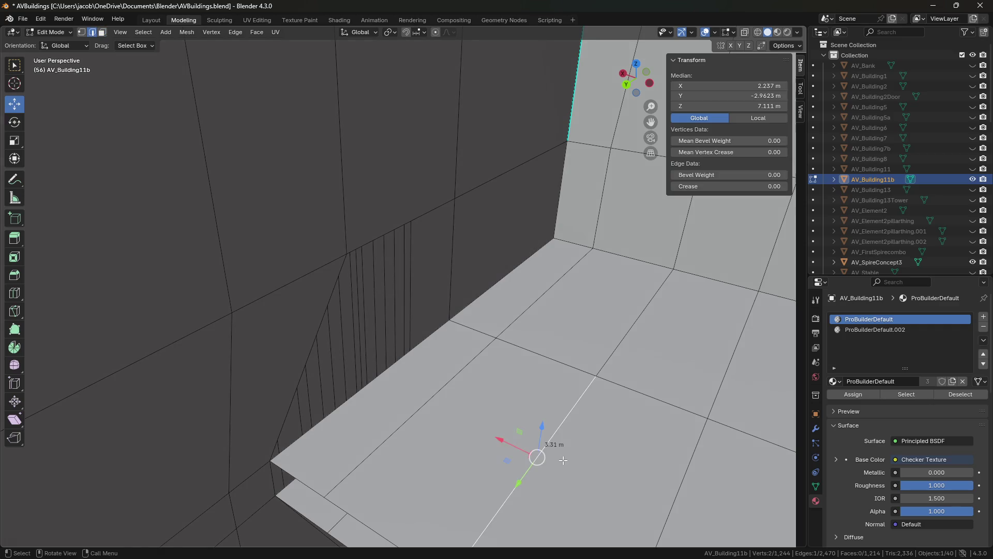
key(ctrl+r)
click(563, 459)
right_click(562, 458)
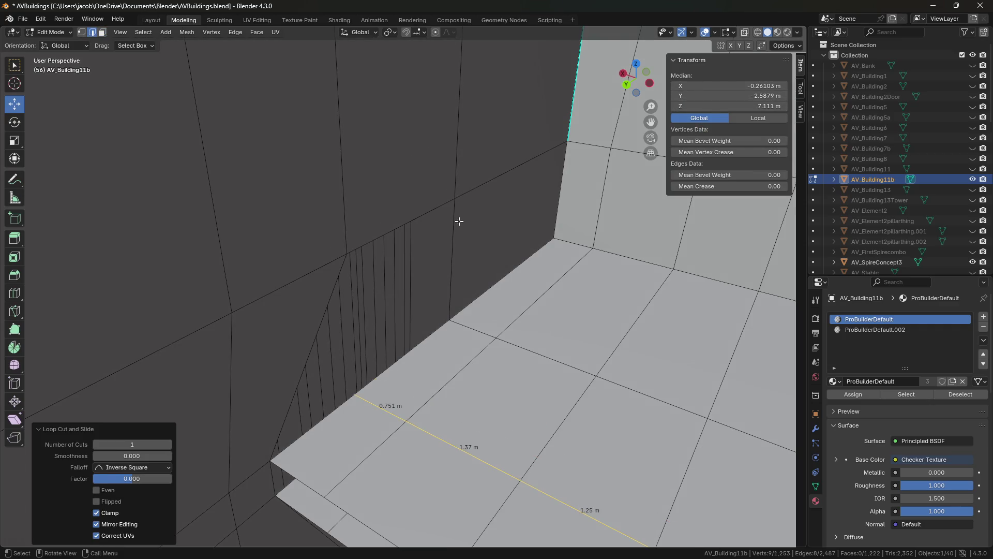
Fill the wall gap above the ramp with a new face between its boundary edges.
click(410, 230)
shift+click(415, 365)
key(f)
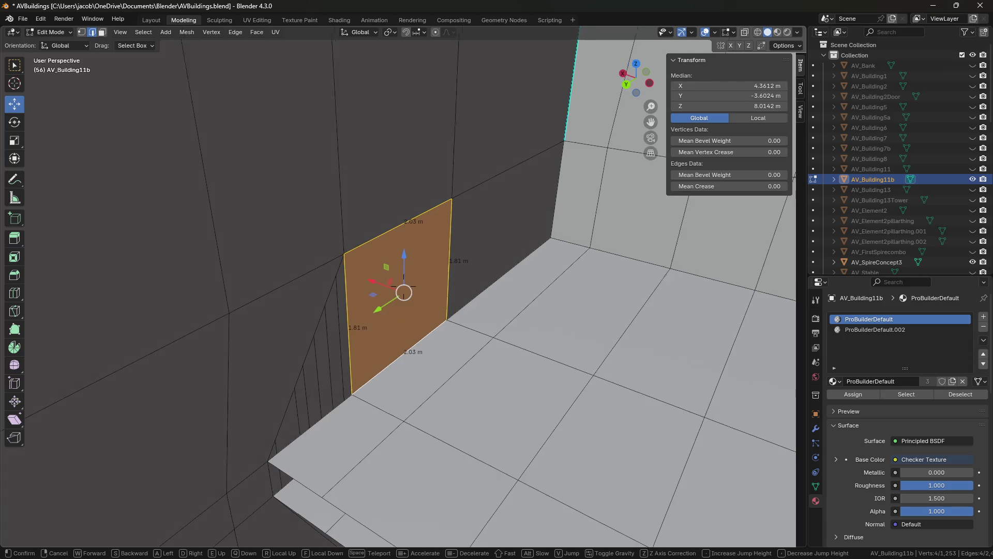
middle_drag(415, 366, 494, 367)
shift+click(620, 202)
key(f)
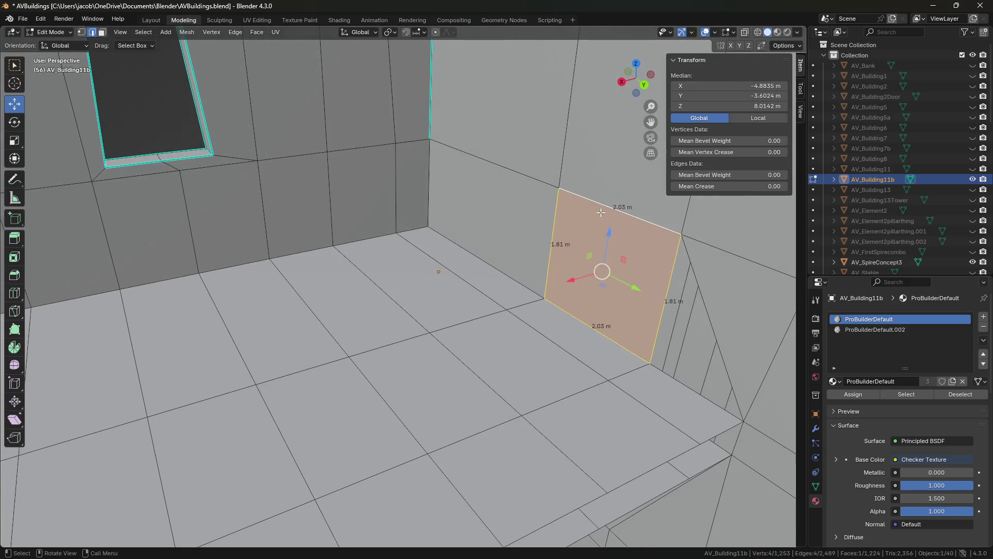
middle_drag(619, 203, 472, 223)
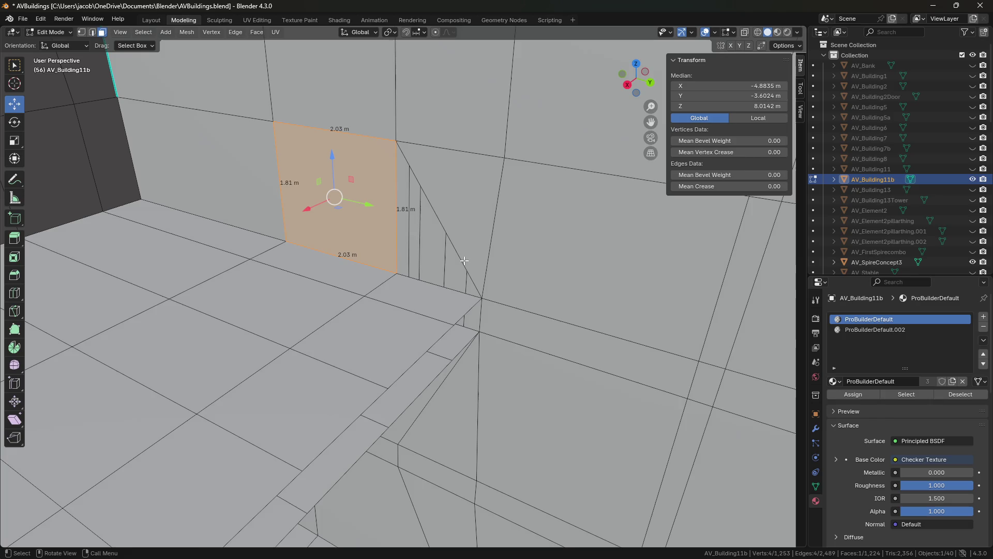
mouse_move(464, 259)
middle_down()
mouse_move(399, 282)
mouse_move(401, 248)
middle_up()
scroll(401, 282, up, 3)
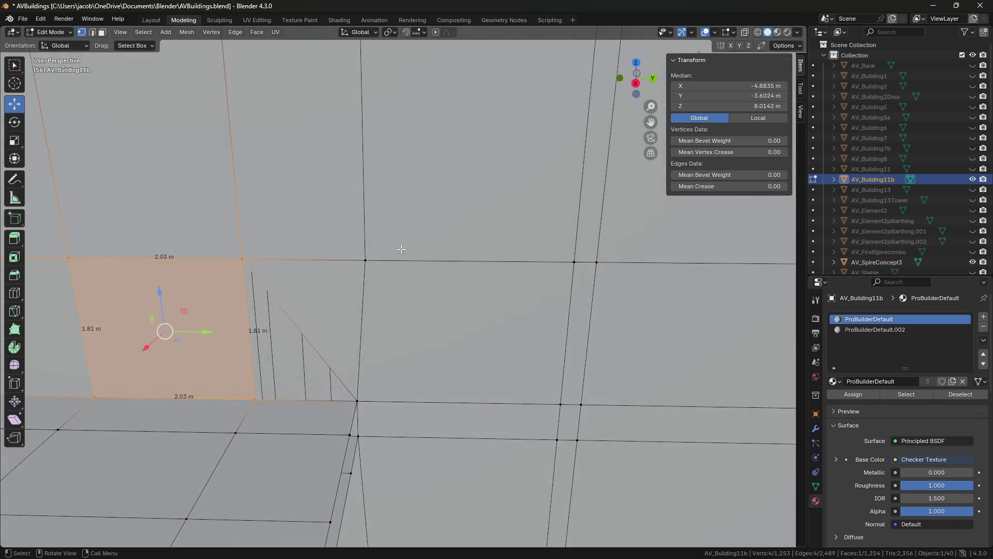
Set the landing's long edge row to Median Y -1.1685 m.
click(364, 260)
drag(408, 260, 469, 260)
key(ctrl+z)
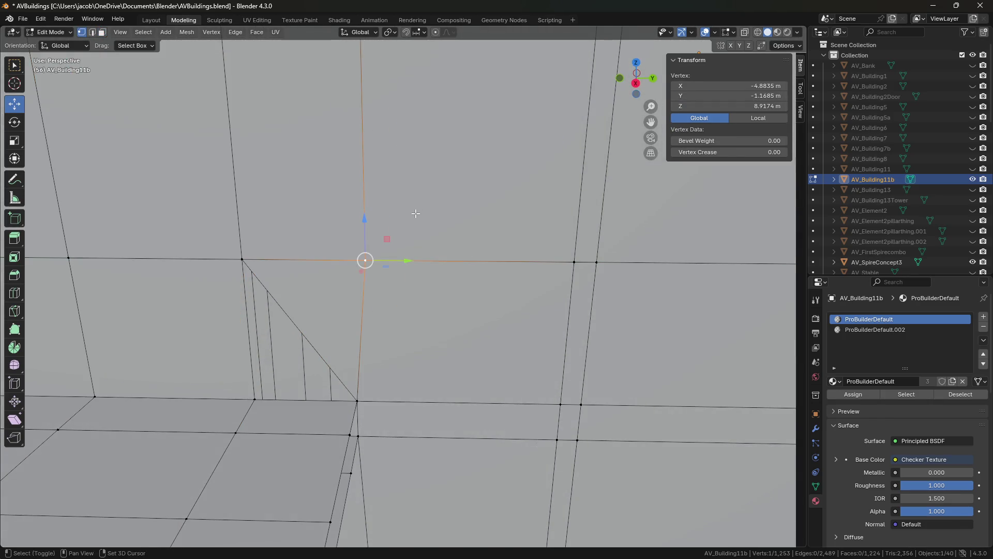
middle_drag(415, 212, 438, 227)
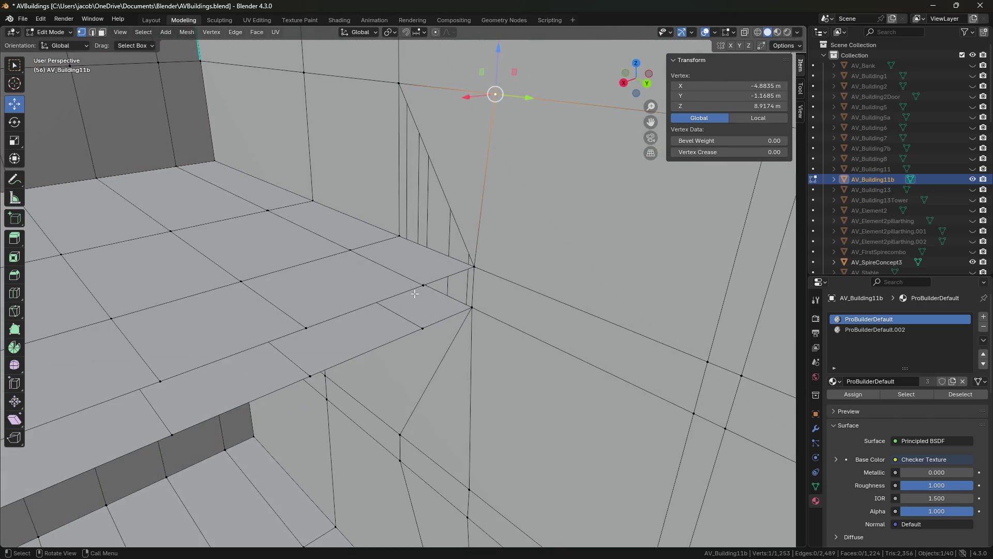
key(2)
click(402, 294)
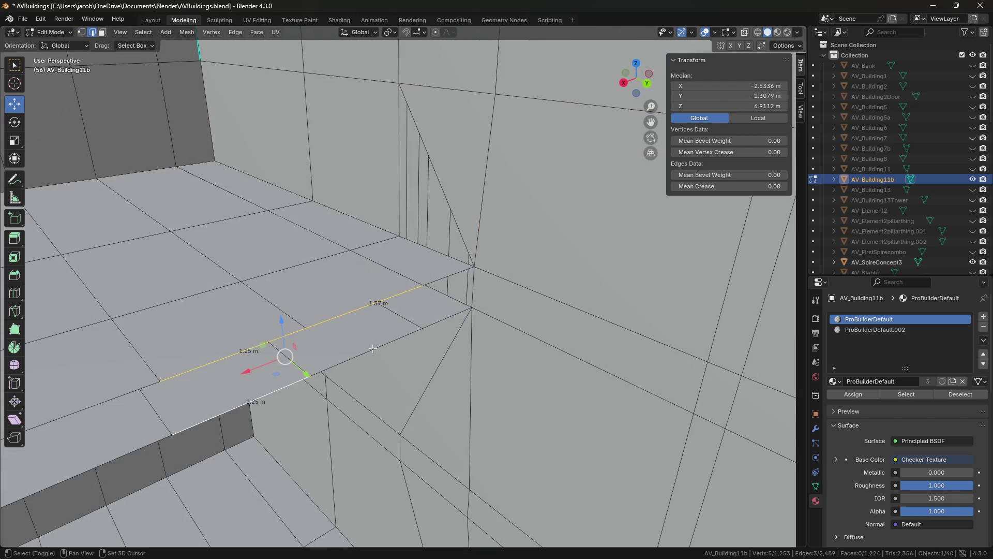
middle_drag(427, 284, 402, 285)
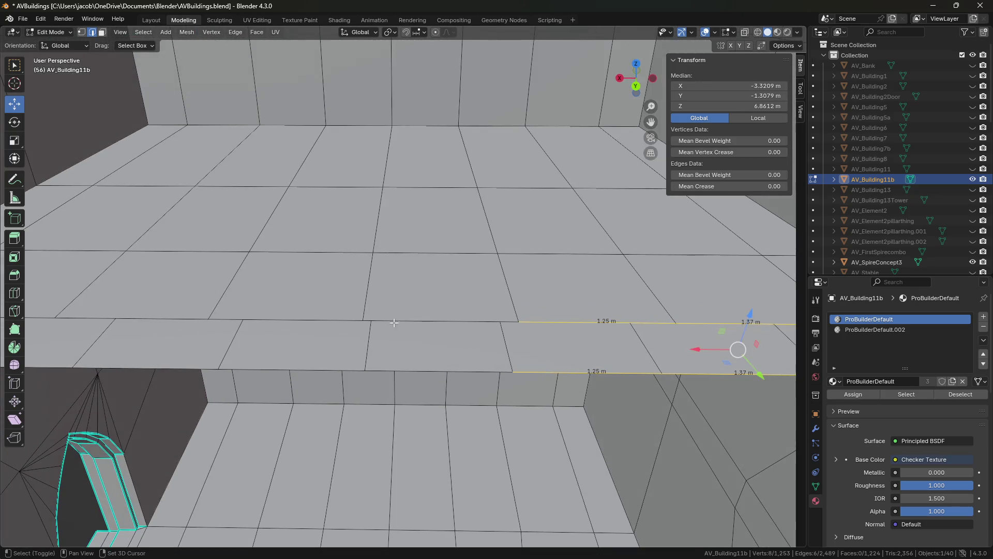
middle_drag(407, 359, 400, 354)
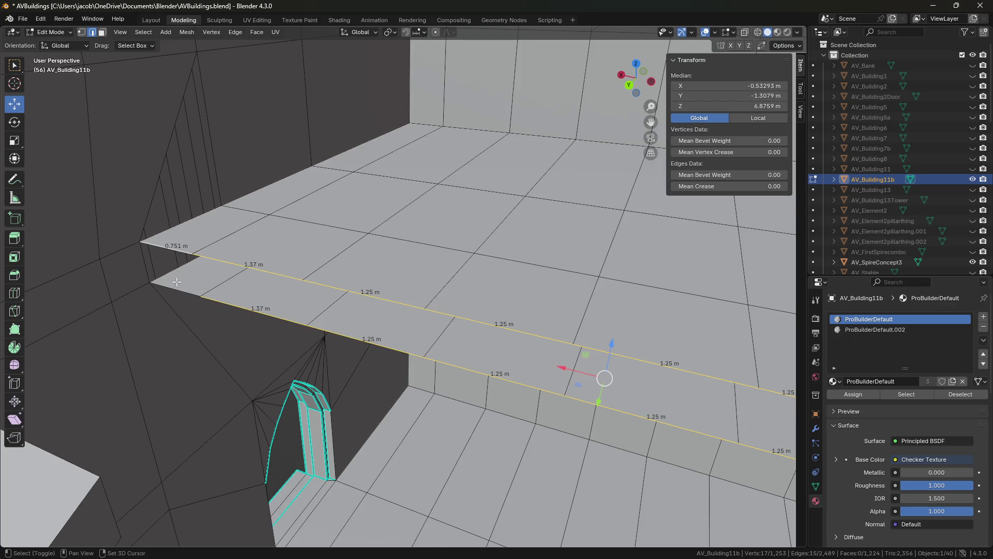
text(-1.1685)
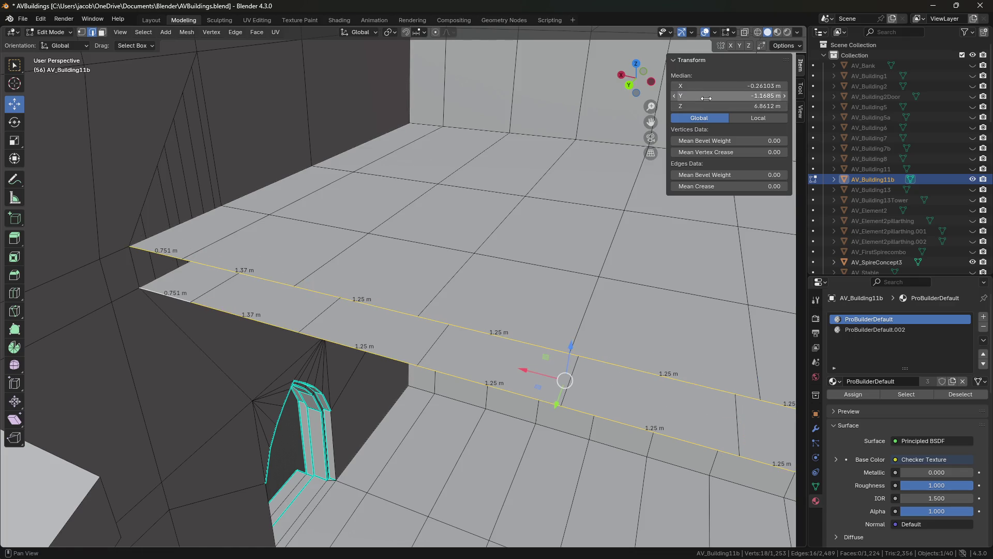
key(Return)
key(shift+grave)
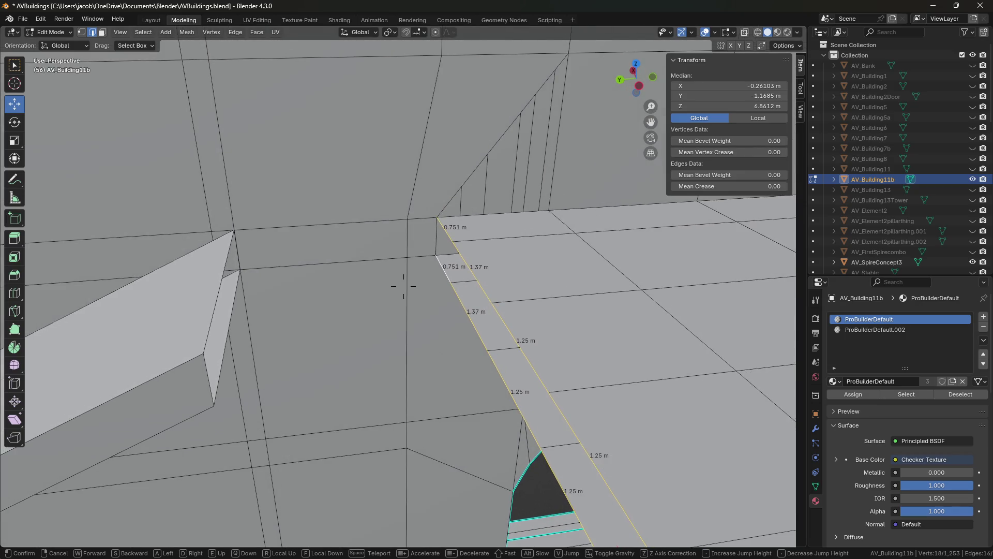
Flatten the floor-to-wall edge chain in Y (scale Y 0) and align it at Y -1.1685 m.
click(518, 225)
click(390, 255)
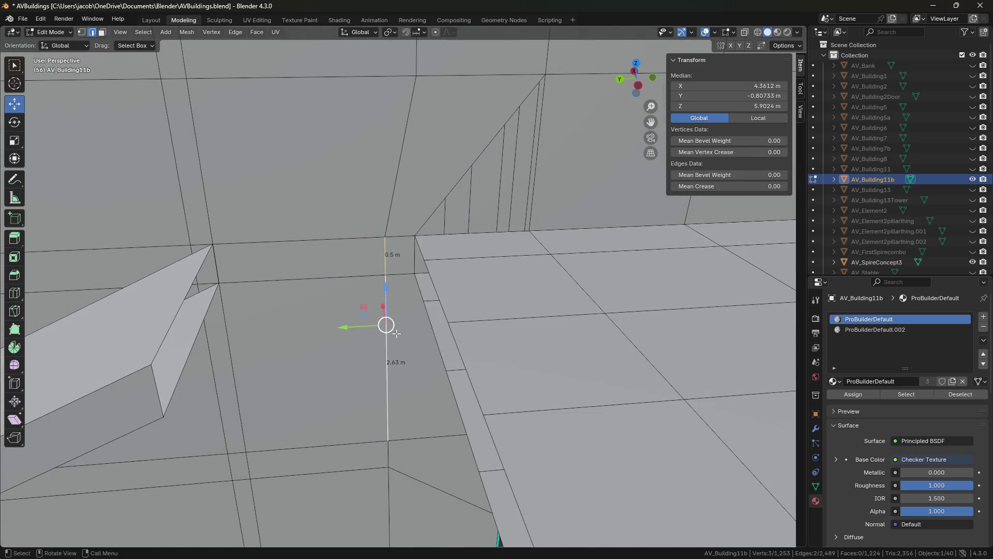
middle_drag(389, 255, 424, 276)
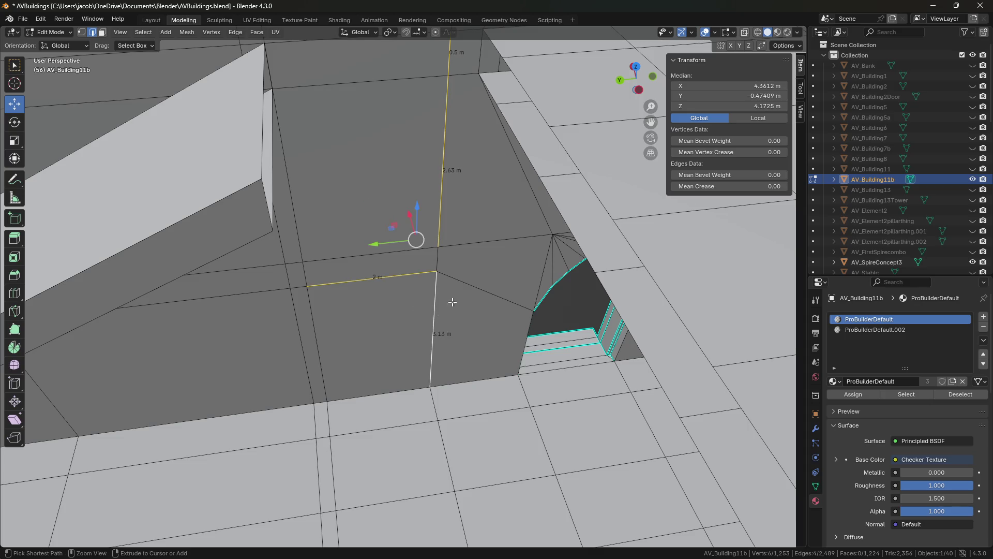
shift+click(447, 450)
middle_drag(447, 450, 393, 471)
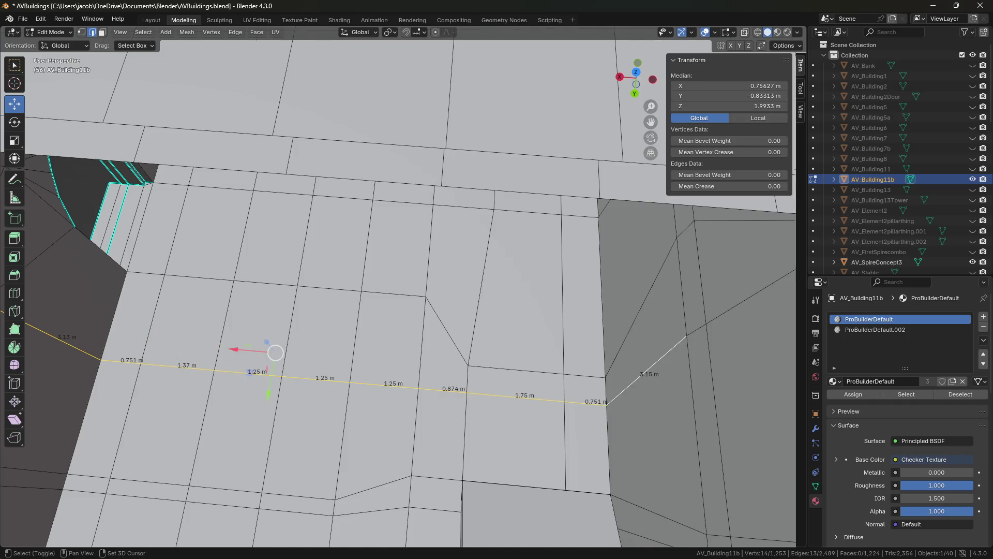
middle_drag(403, 284, 635, 385)
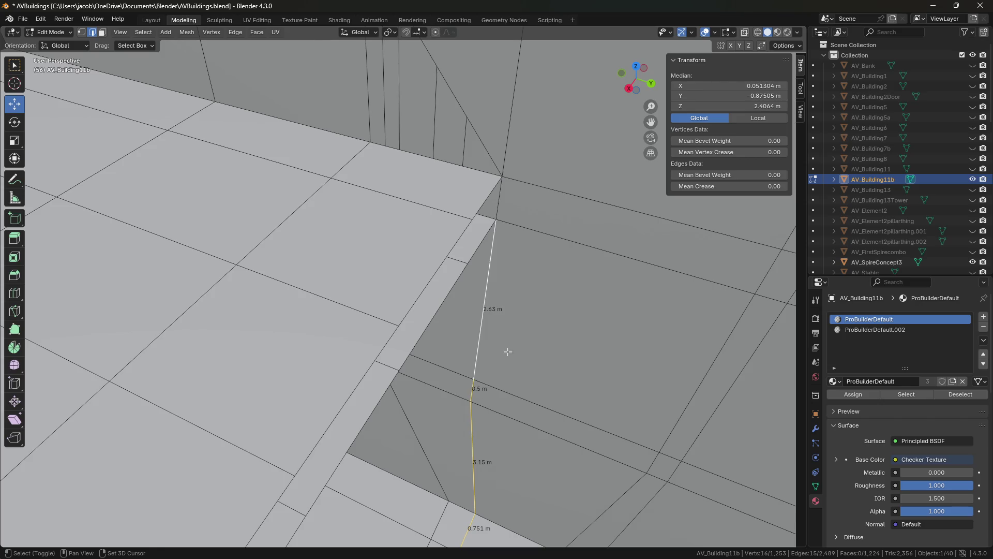
key(s)
key(y)
key(0)
key(Return)
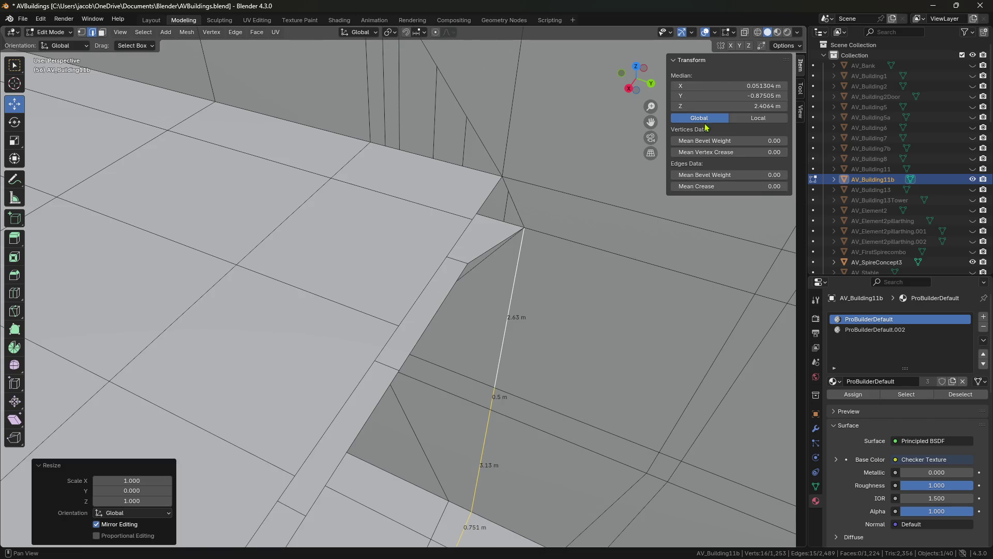
text(-1.1685)
Save the building file and walk to a new interior viewpoint.
key(ctrl+s)
key(shift+grave)
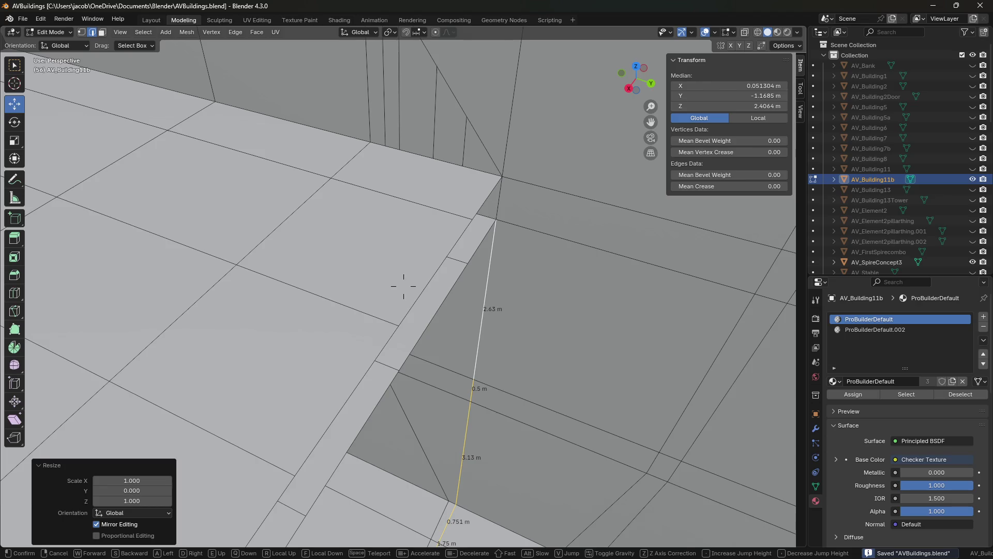
click(401, 285)
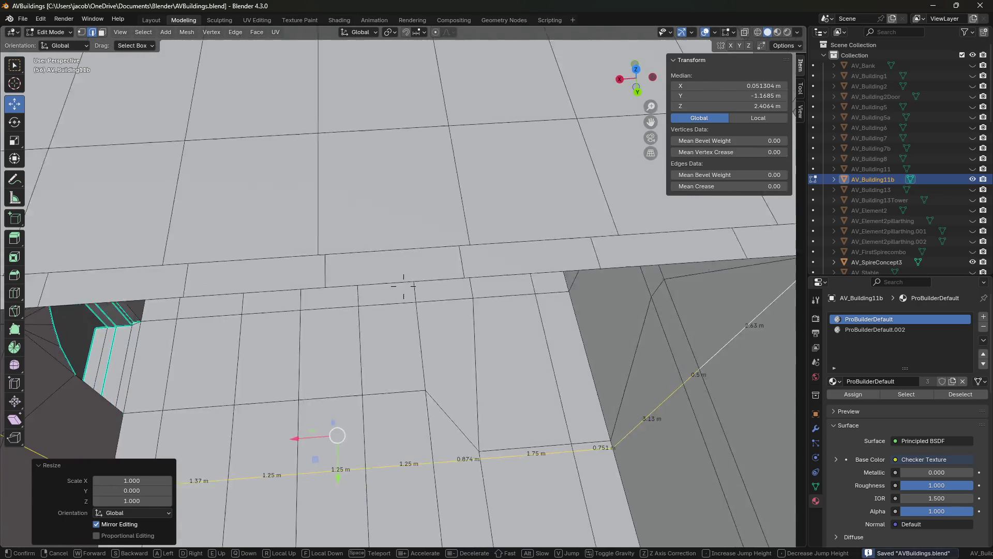
Align the floor edge by the ramp to Median Y -2.5879 m.
middle_drag(401, 285, 528, 380)
key(1)
click(411, 365)
shift+middle_drag(412, 366, 412, 366)
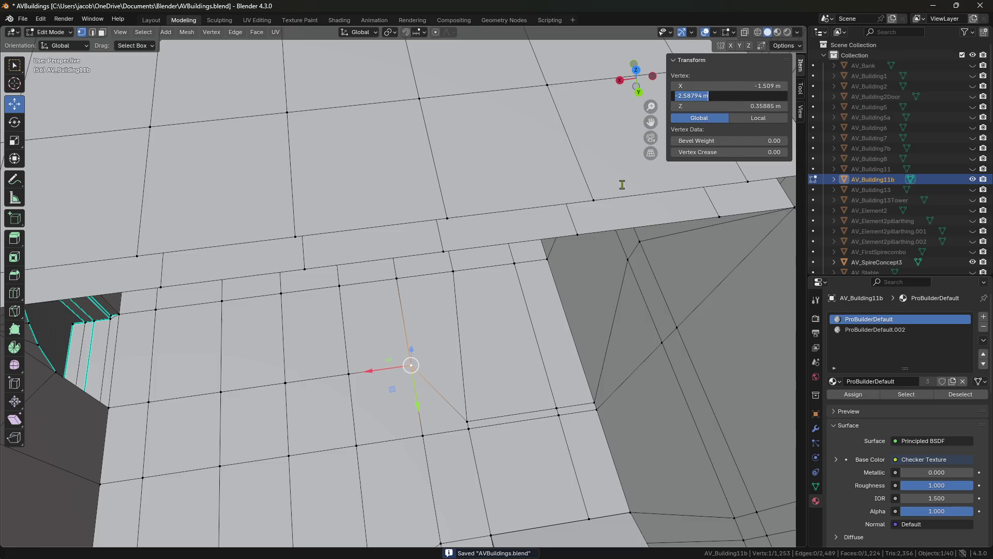
key(Return)
key(2)
shift+click(514, 411)
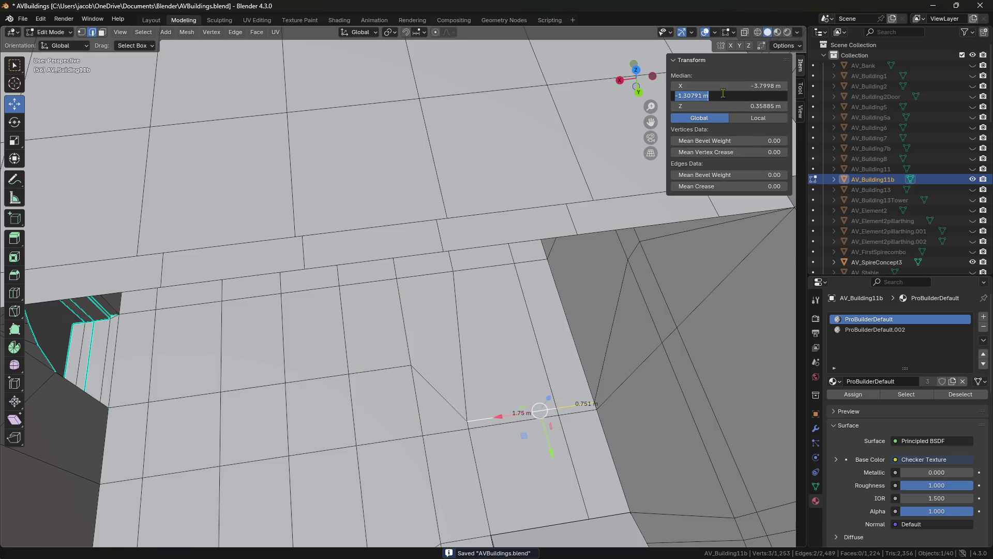
text(-2.5879)
key(Return)
Delete the stray triangular wall face near the landing corner.
key(shift+grave)
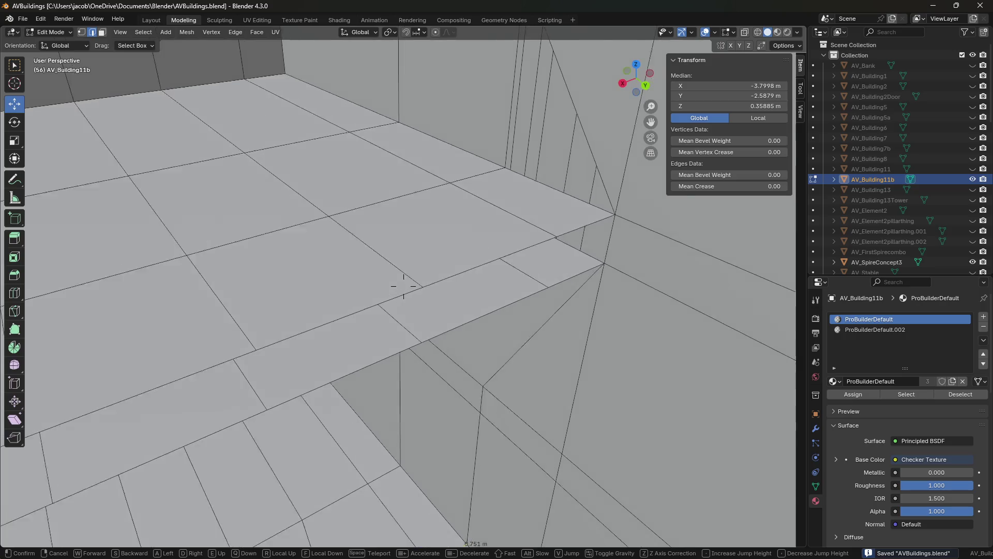
click(403, 285)
middle_drag(406, 282, 490, 178)
key(3)
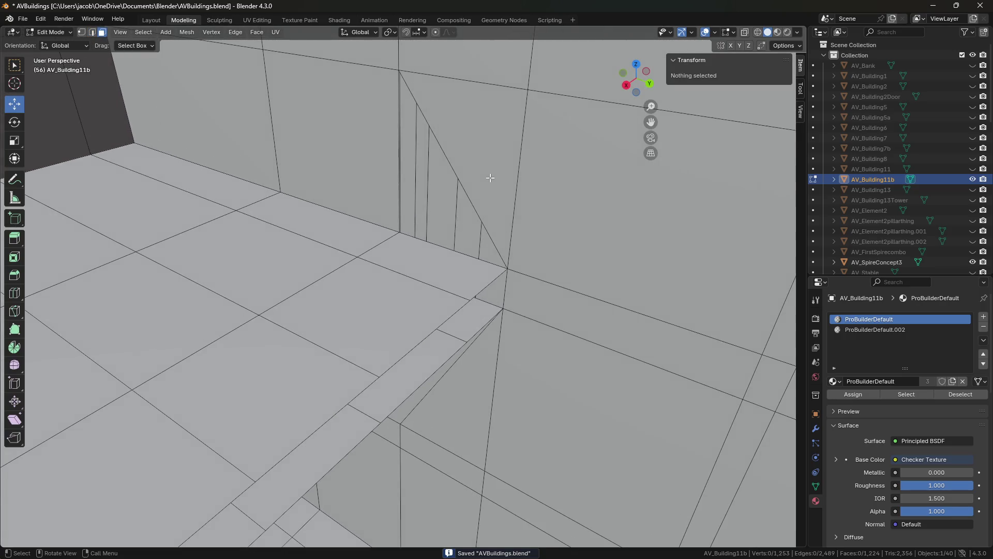
click(489, 178)
key(x)
key(2)
click(451, 256)
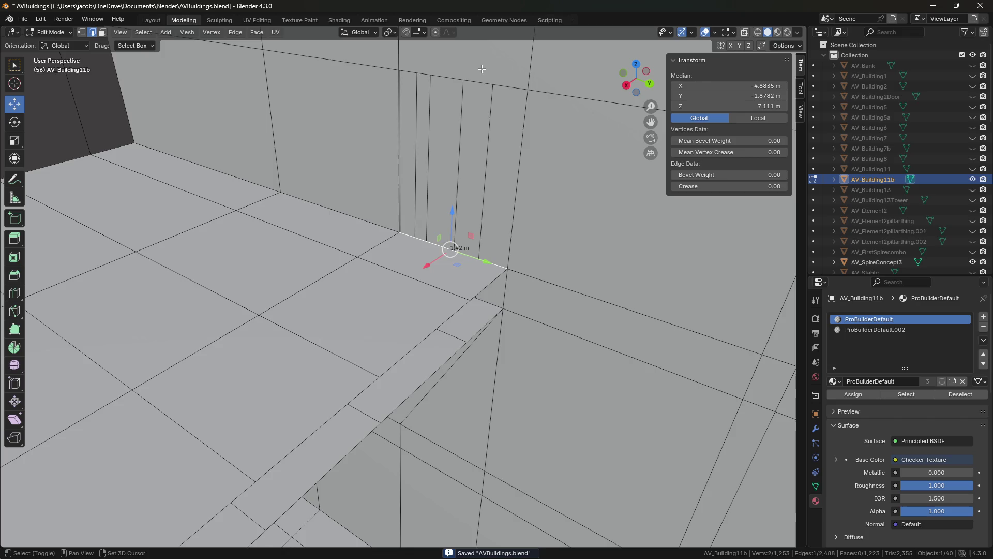
shift+click(482, 69)
middle_drag(481, 69, 399, 275)
key(3)
key(x)
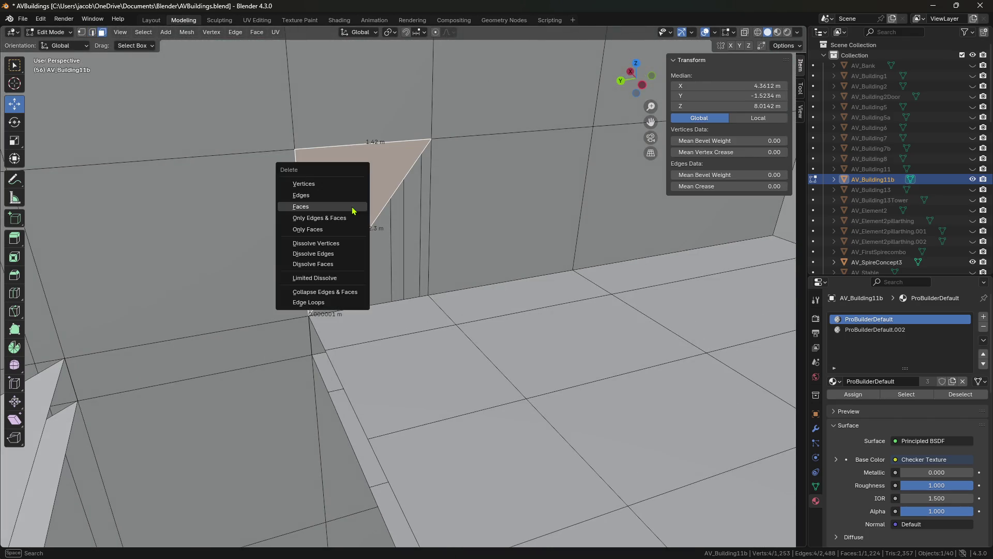
click(352, 211)
Fill the resulting wall gap with a new face and save the file.
click(365, 300)
shift+click(388, 144)
key(f)
key(ctrl+s)
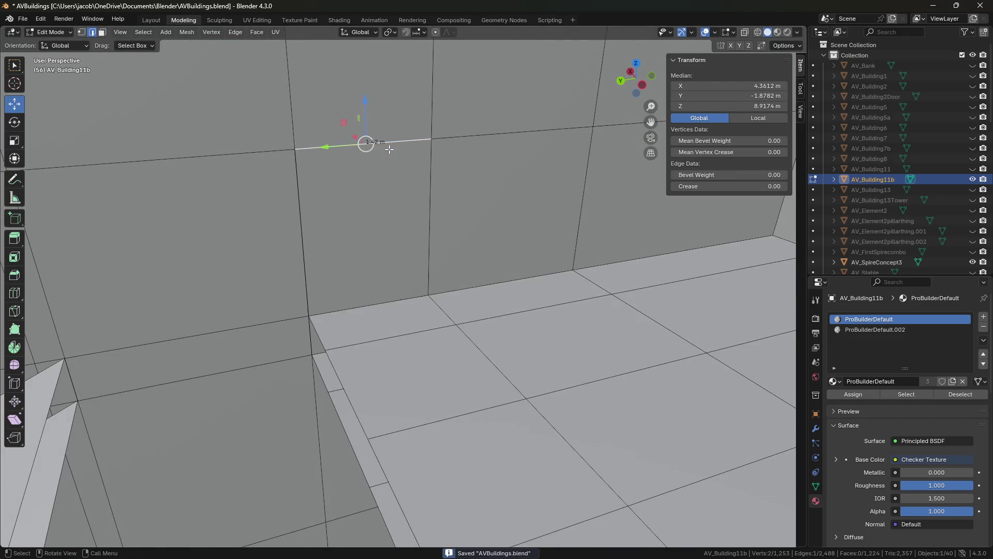
Walk the view to the wall beneath the floor slab and select a wall face.
key(shift+grave)
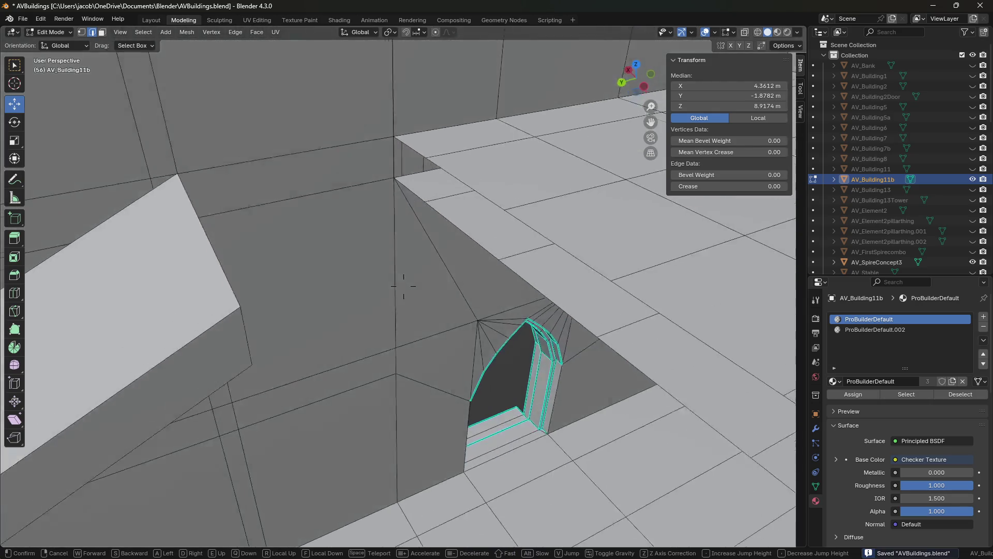
key(w)
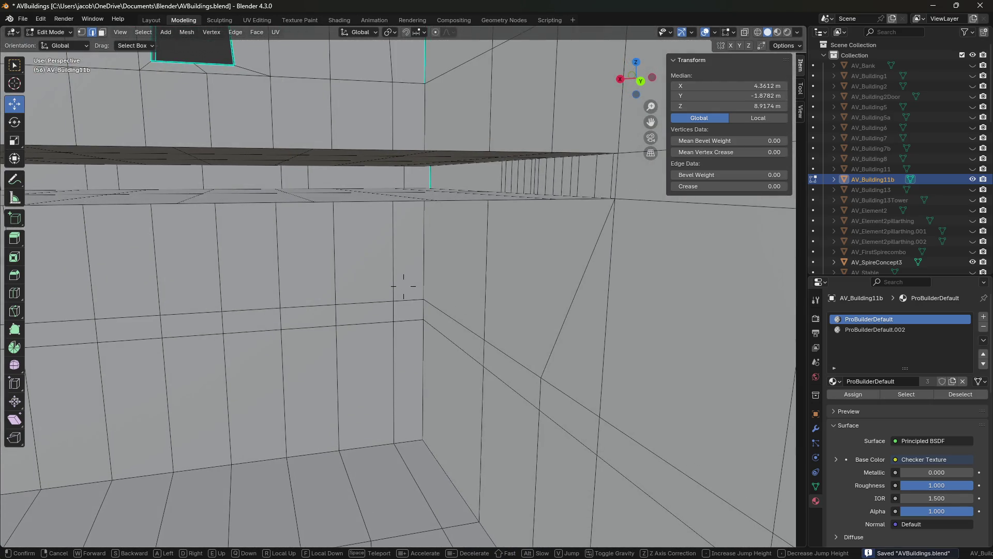
key(w)
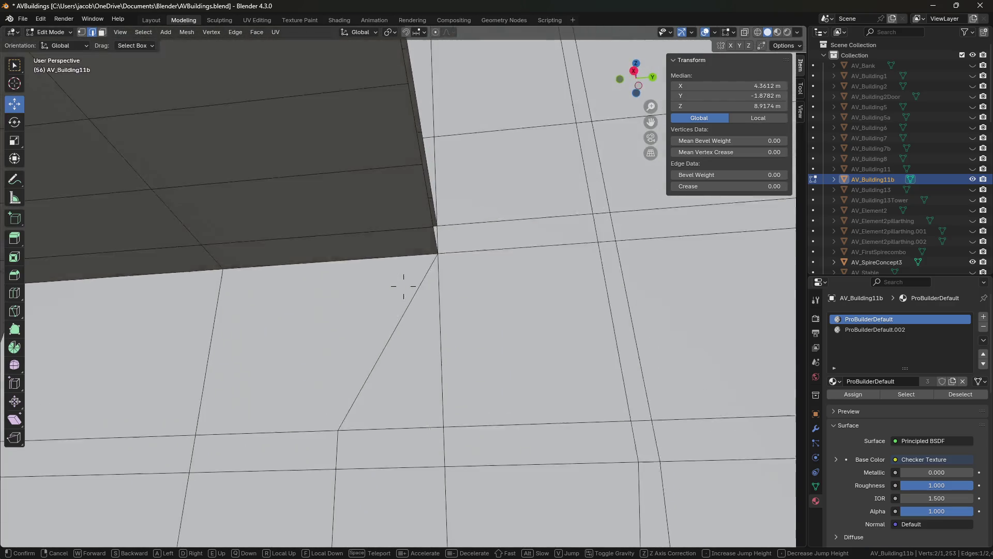
click(402, 286)
key(3)
click(406, 337)
key(shift+grave)
Delete the wall face above the arch and add a centred edge loop across the wall.
click(450, 319)
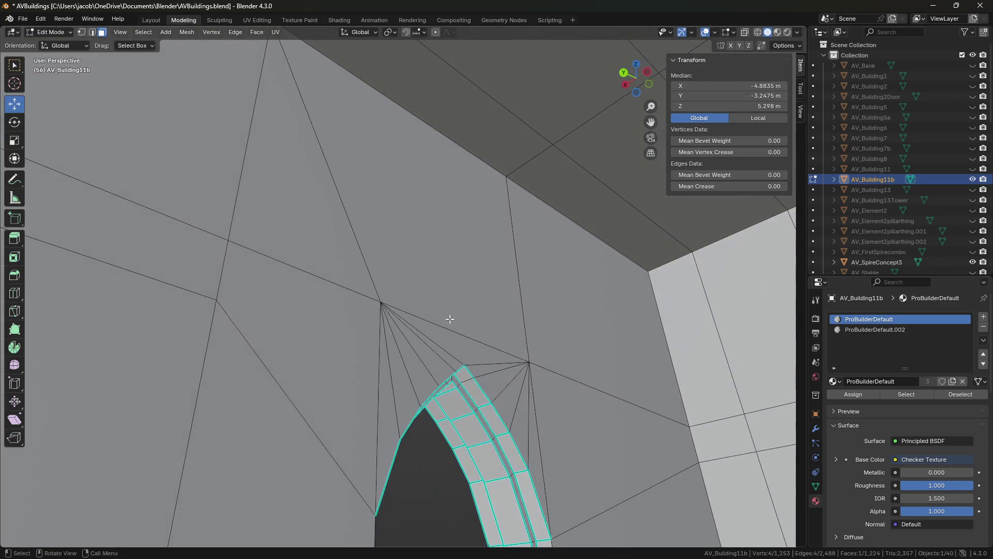
key(x)
click(433, 273)
key(1)
click(380, 302)
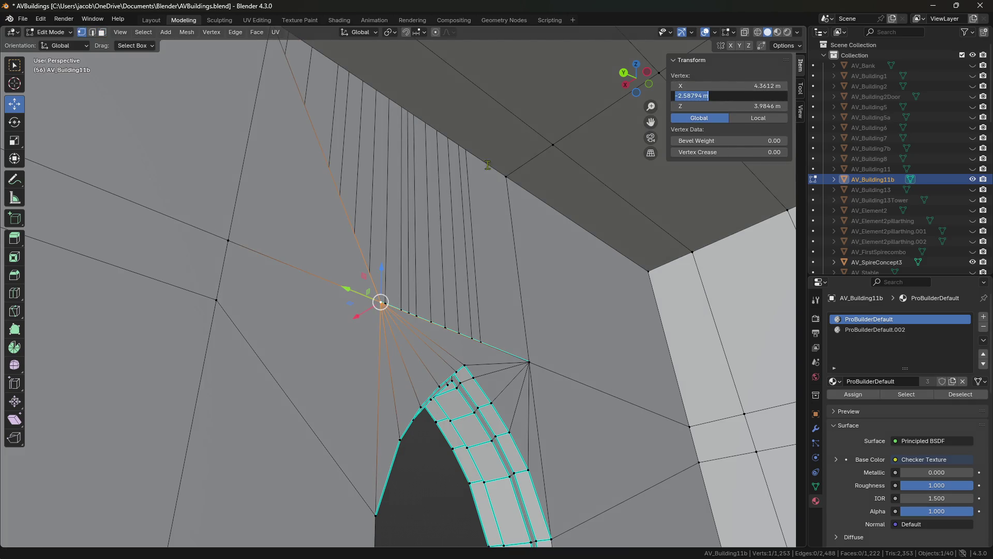
key(ctrl+r)
click(453, 63)
right_click(452, 63)
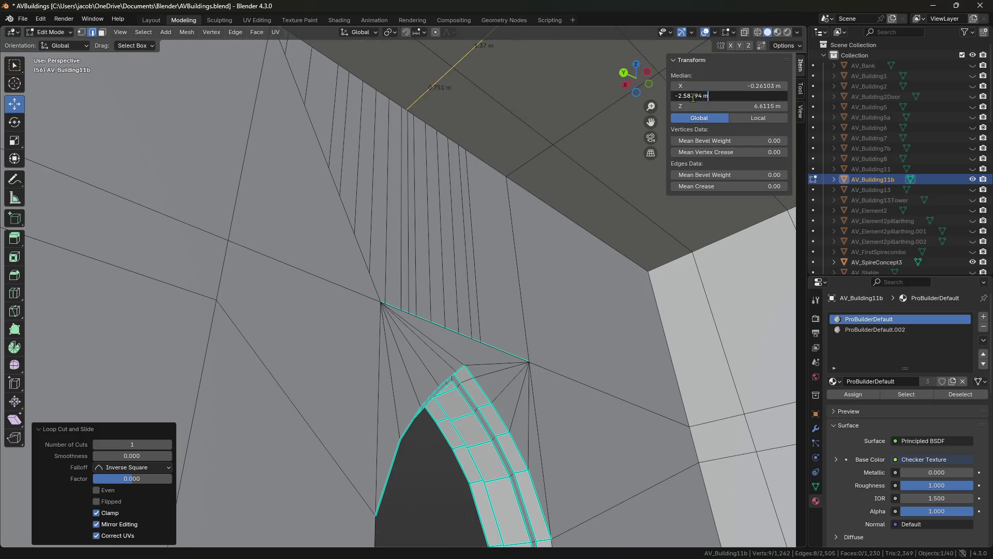
Fill the gap above the arch with a face, discarding a misplaced fill, and save.
click(487, 146)
shift+click(459, 338)
key(f)
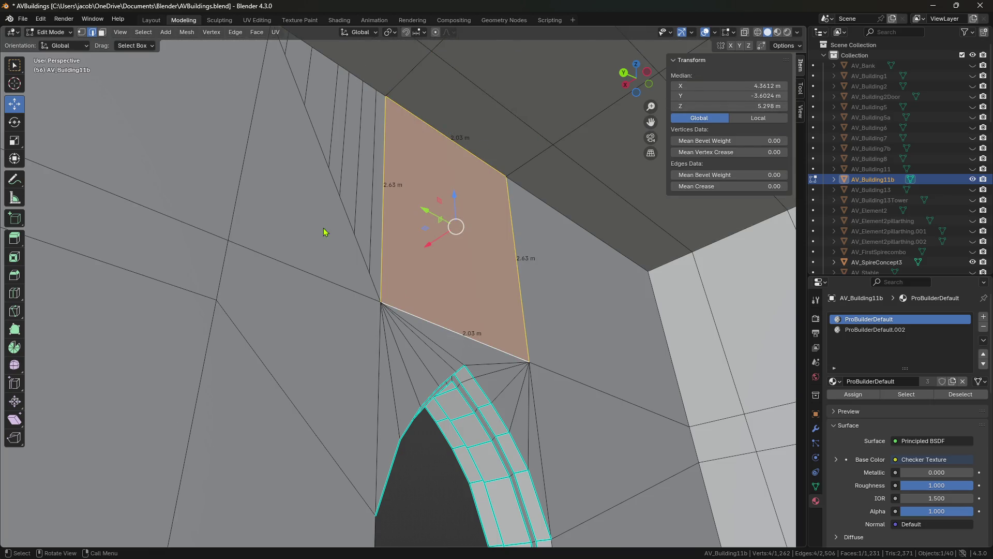
key(x)
click(308, 211)
key(2)
click(310, 272)
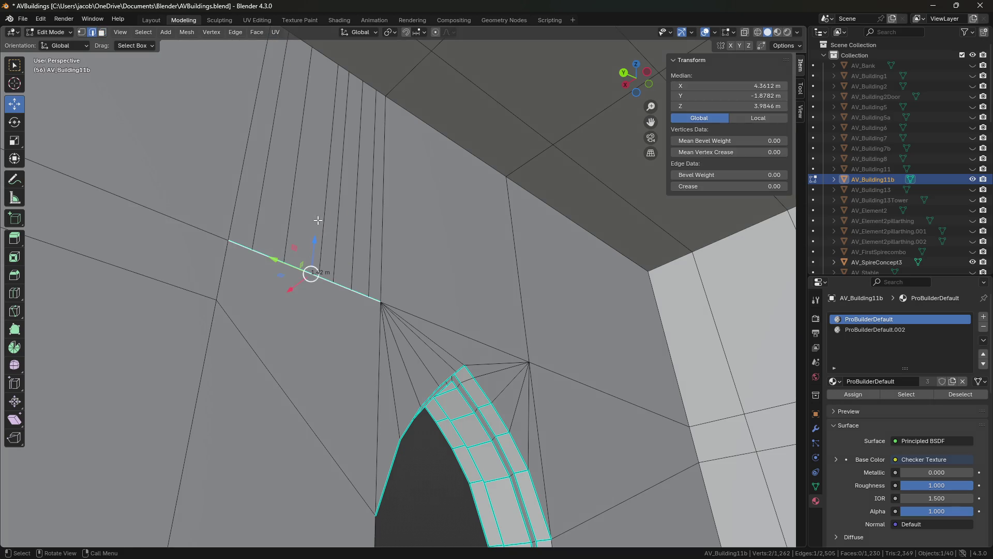
click(359, 32)
click(466, 233)
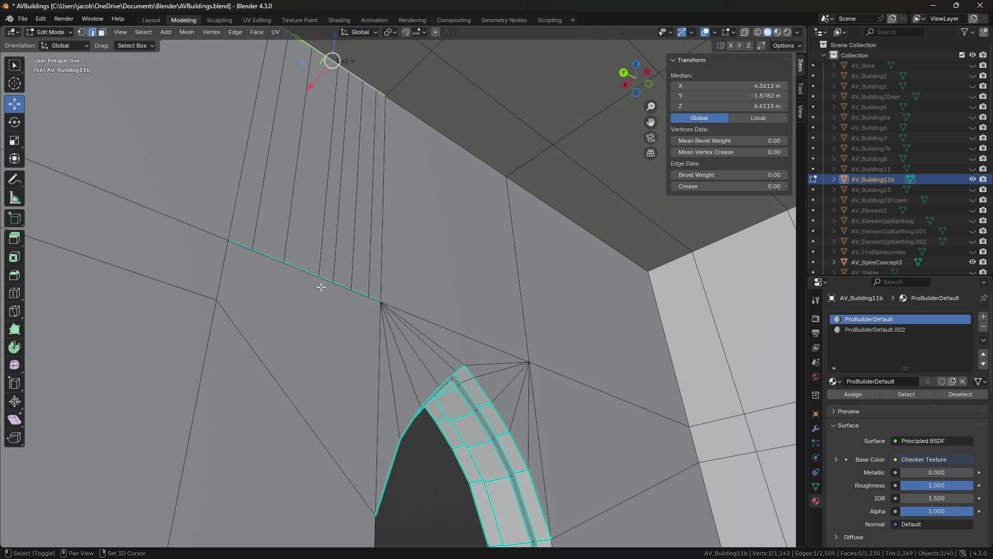
key(f)
key(alt+a)
key(ctrl+s)
Delete the stray triangular wall face, fill its hole with a new face, and save.
middle_drag(404, 282, 419, 243)
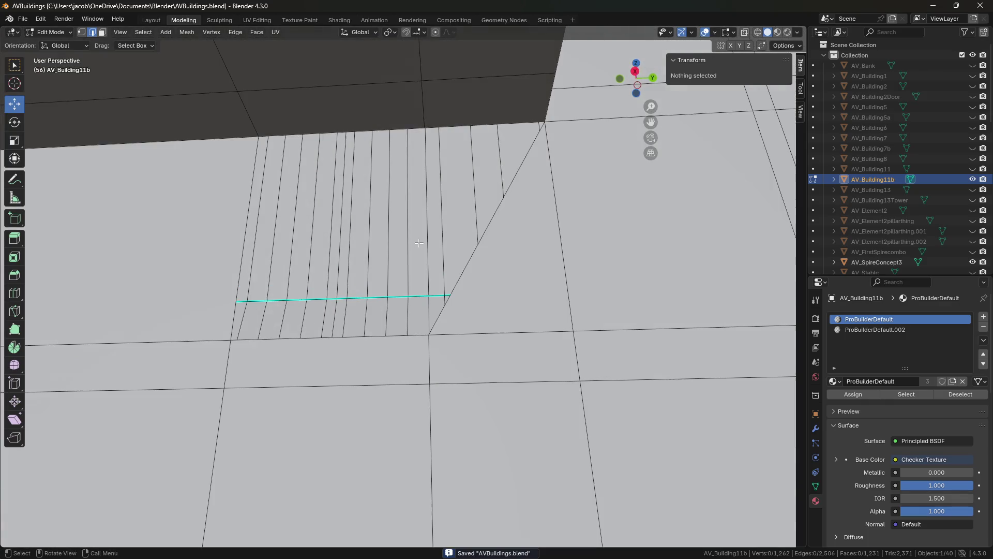
click(480, 289)
key(x)
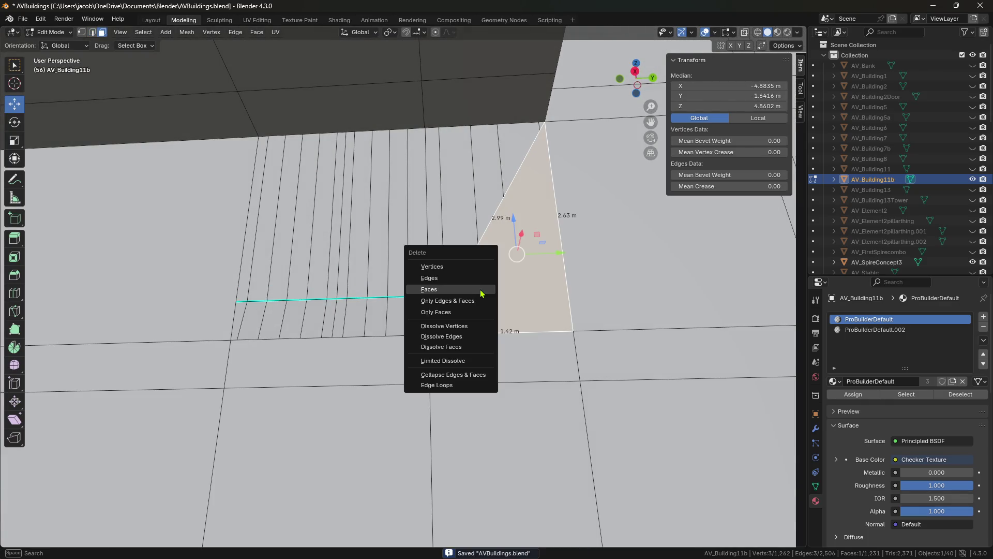
click(483, 288)
key(2)
click(497, 333)
key(f)
click(403, 124)
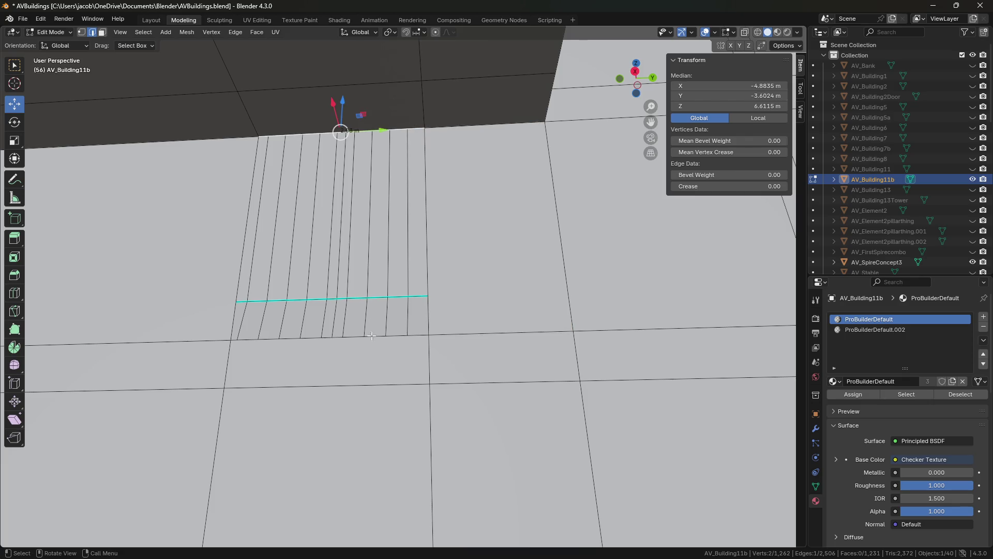
key(f)
key(alt+a)
key(ctrl+s)
key(shift+grave)
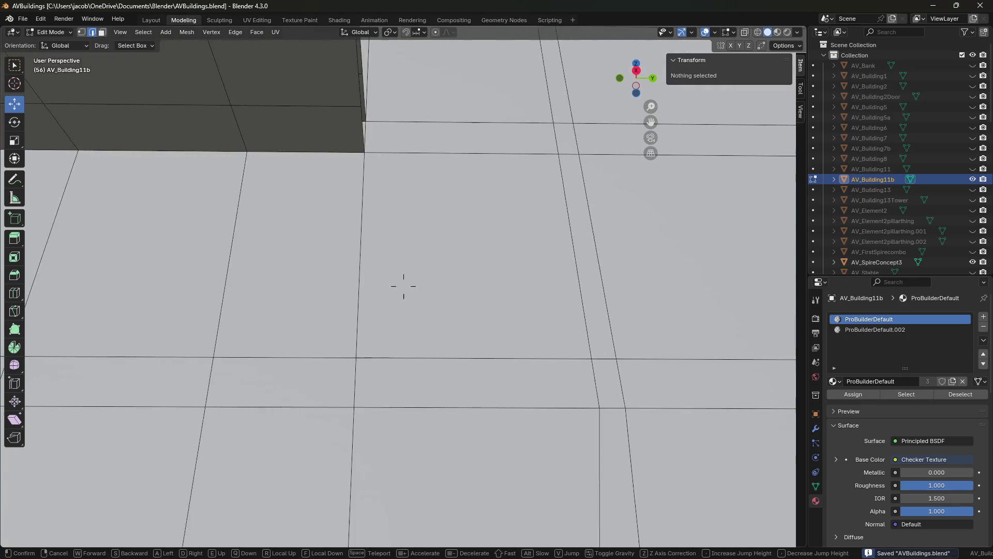
key(s)
key(e)
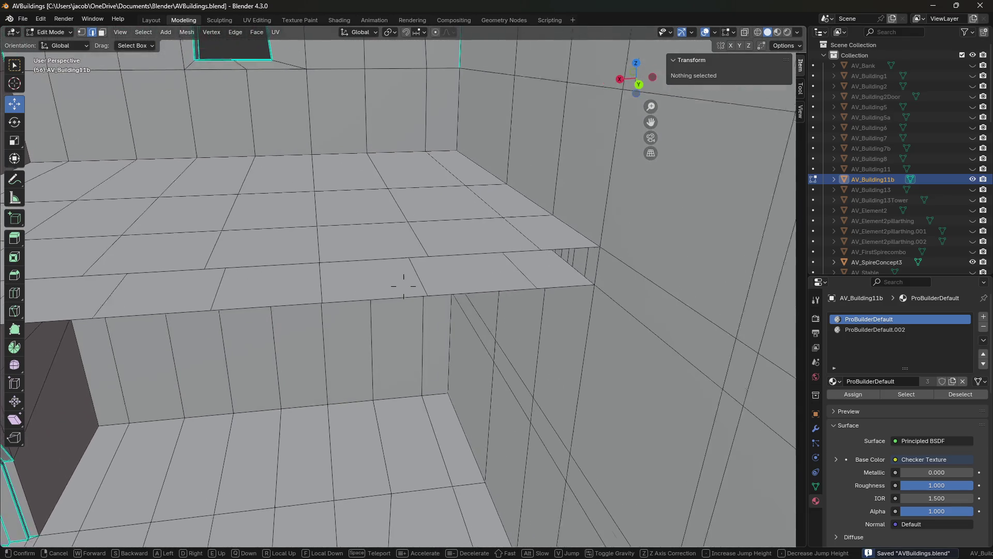
Fill the hole beside the landing with a face instead of deleting it, and save.
click(403, 286)
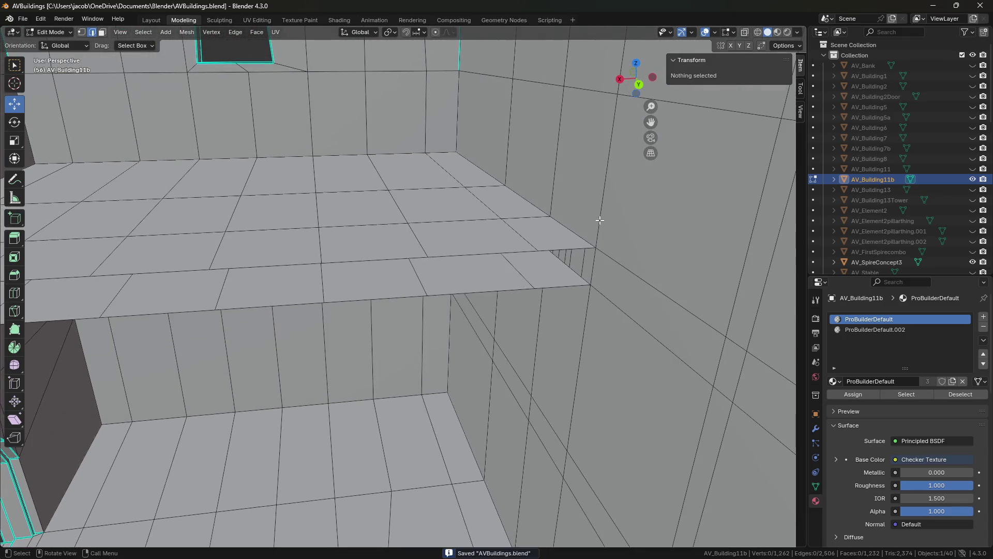
click(566, 274)
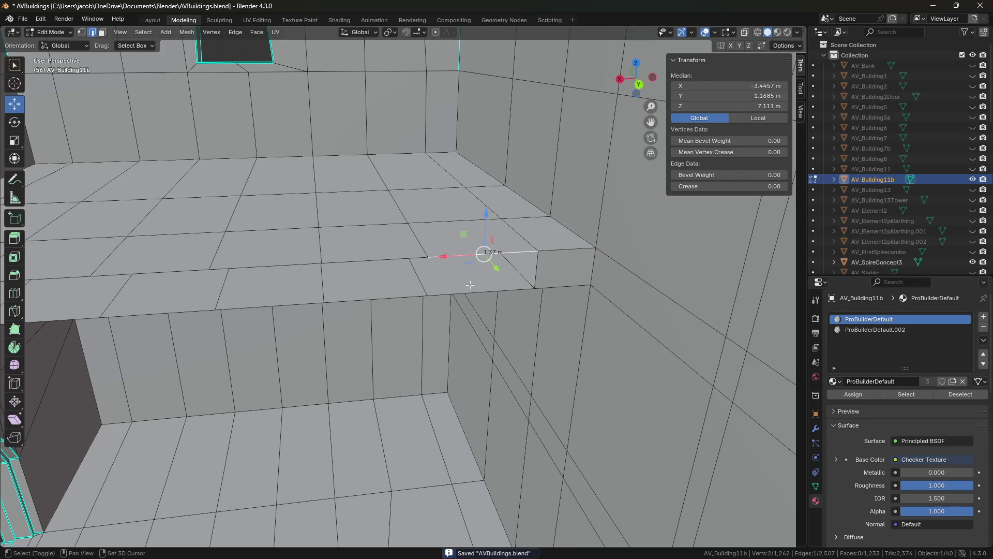
key(3)
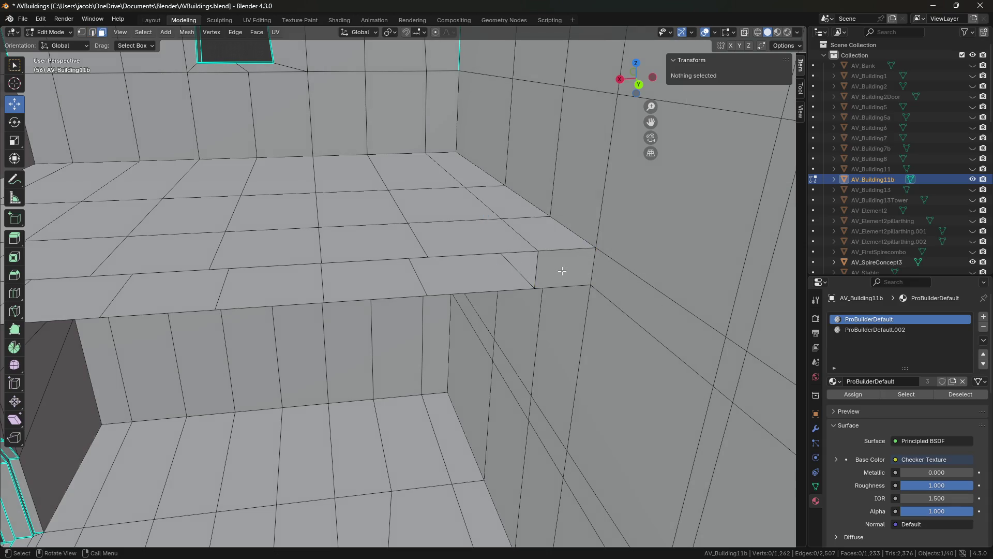
click(563, 271)
key(x)
key(Escape)
key(ctrl+z)
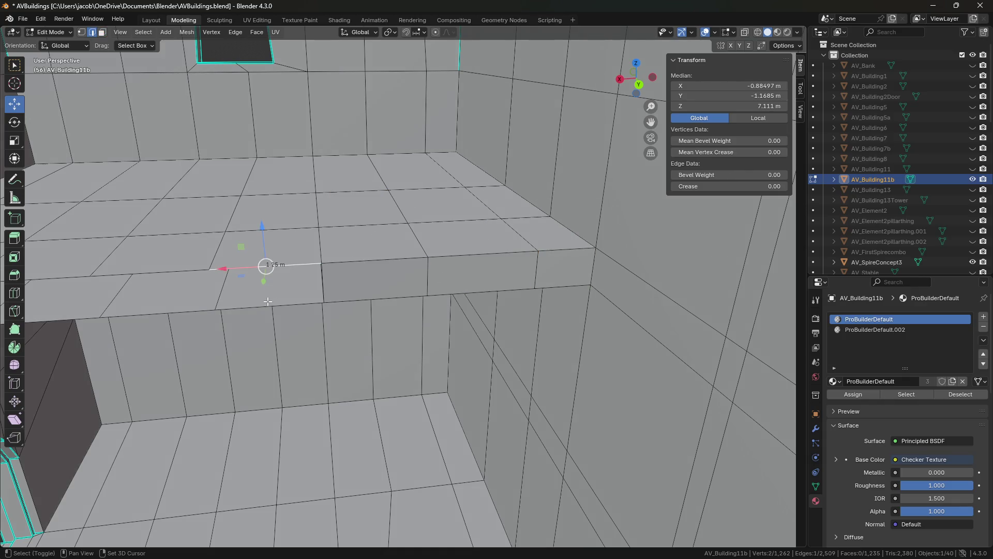
key(f)
key(f)
key(KP_Decimal)
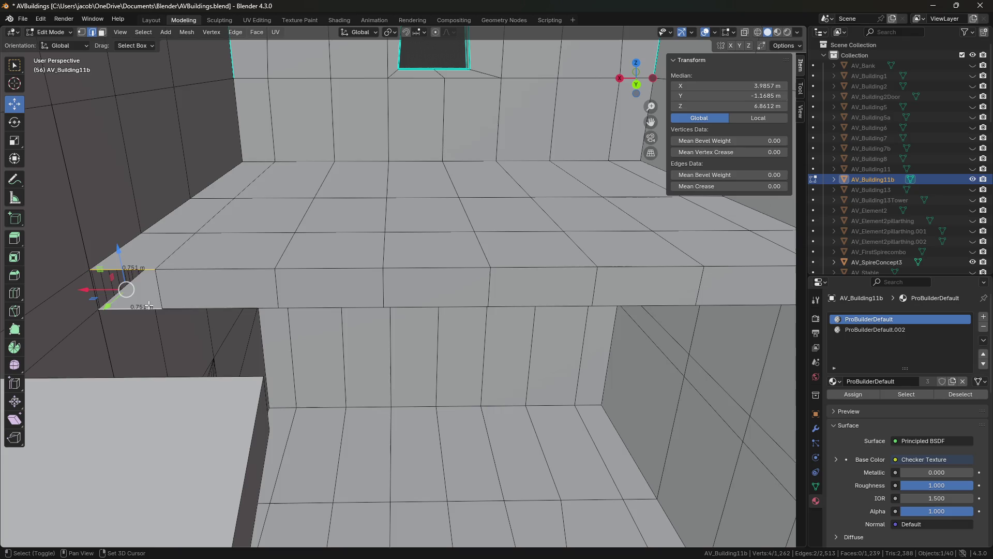
key(ctrl+s)
Shift the landing corner vertex along the wall to Y 1.1921 m.
key(shift+grave)
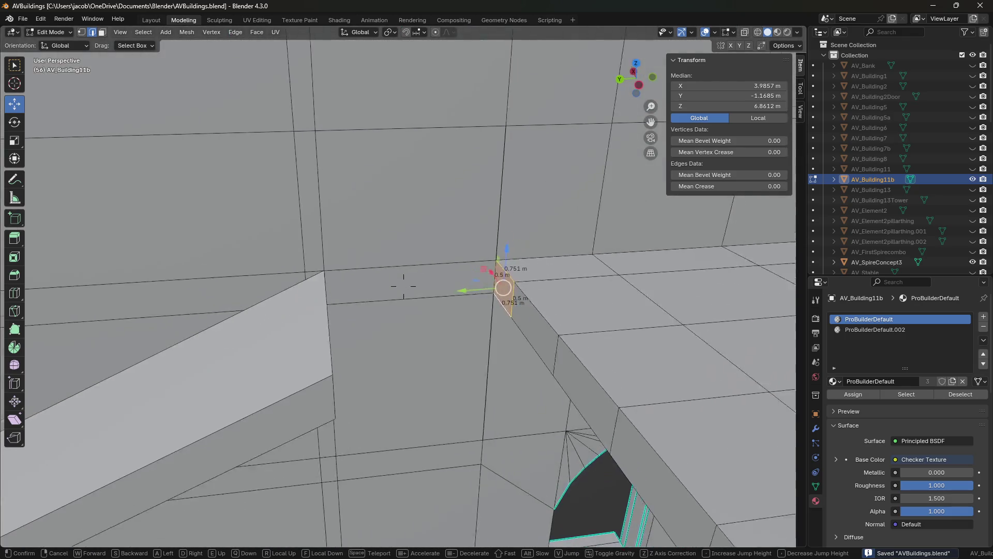
key(Return)
key(1)
click(382, 310)
drag(383, 309, 346, 310)
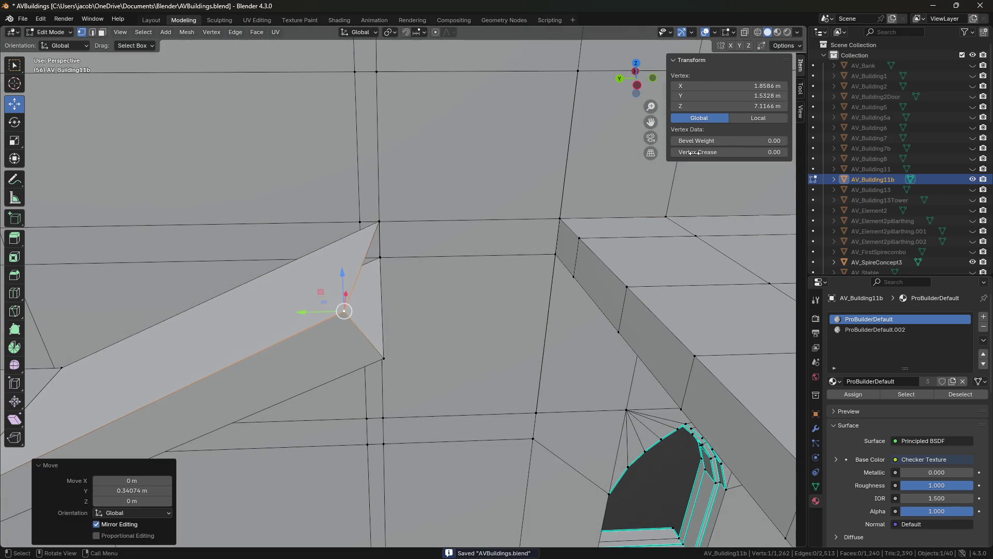
key(ctrl+z)
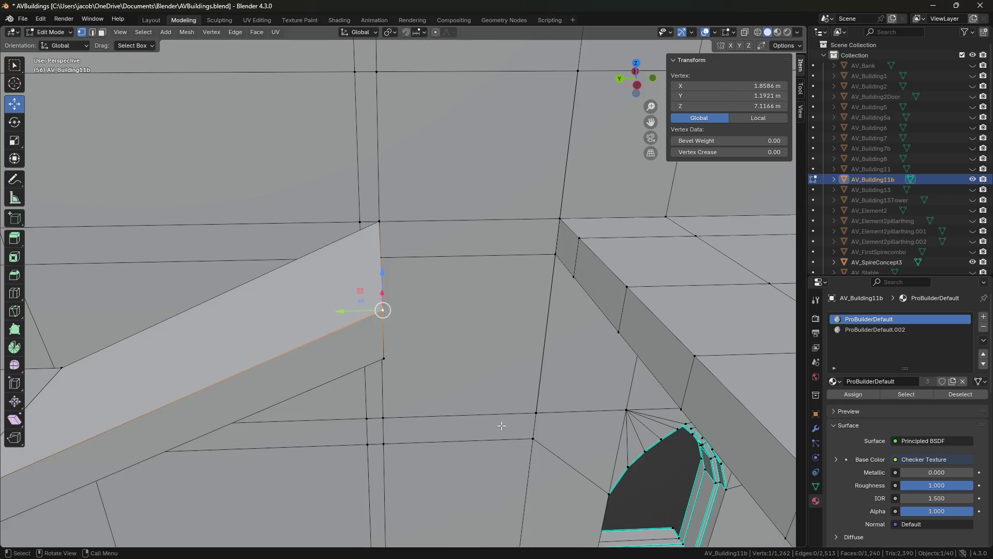
Delete the stray slanted 2.36 m strip face beside the ledge, leaving an open gap.
mouse_move(542, 294)
middle_down()
mouse_move(566, 251)
mouse_move(632, 244)
middle_up()
alt+click(594, 232)
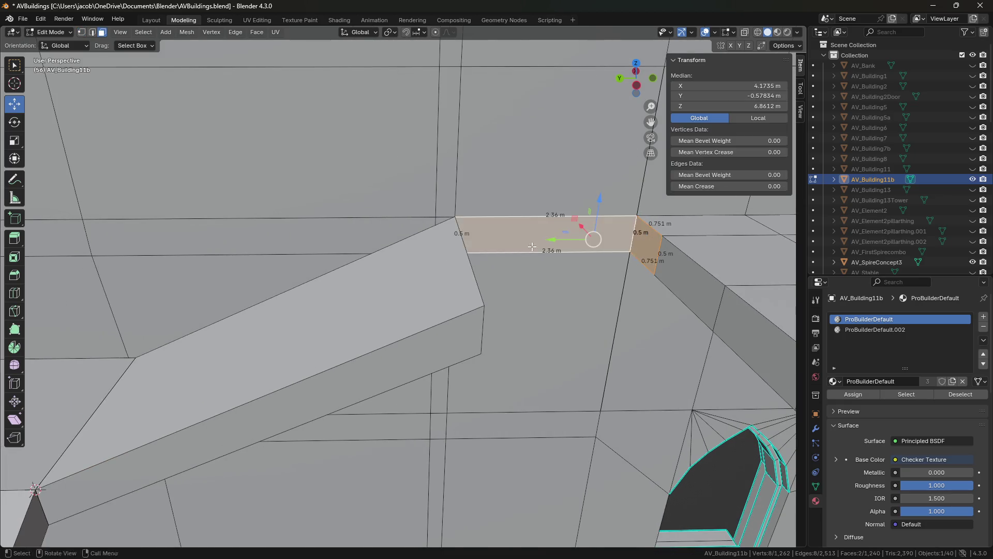
key(shift+grave)
click(467, 308)
key(x)
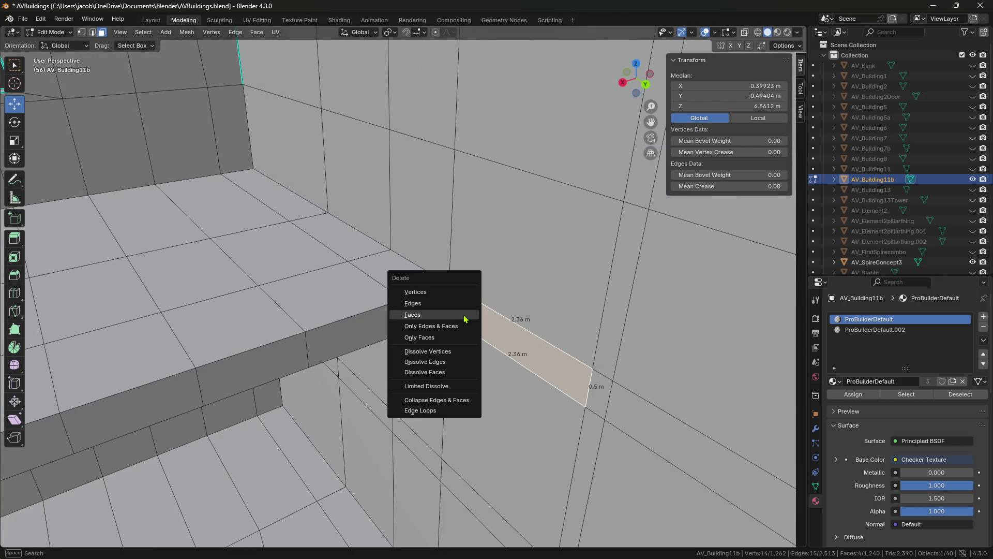
click(464, 315)
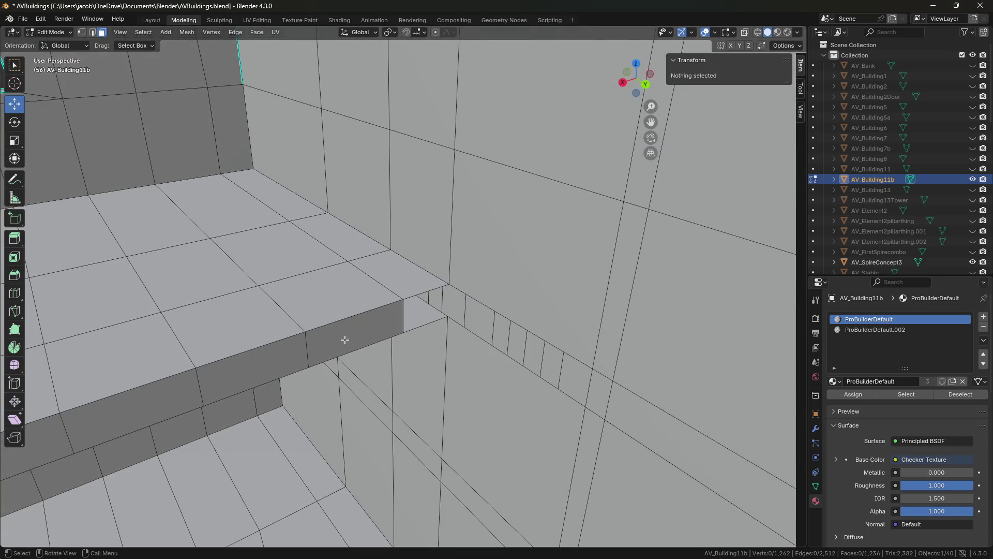
click(345, 338)
shift+click(209, 378)
Extrude the whole ledge face strip in place and move it across along Y.
shift+click(288, 362)
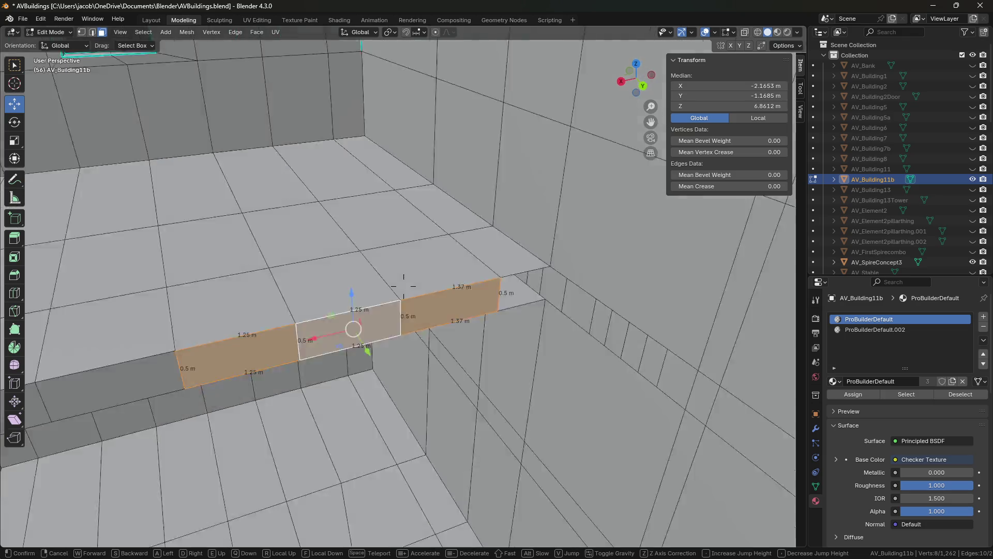
shift+middle_drag(288, 363, 347, 246)
key(ctrl+shift+KP_Add)
key(ctrl+shift+KP_Add)
key(ctrl+shift+KP_Add)
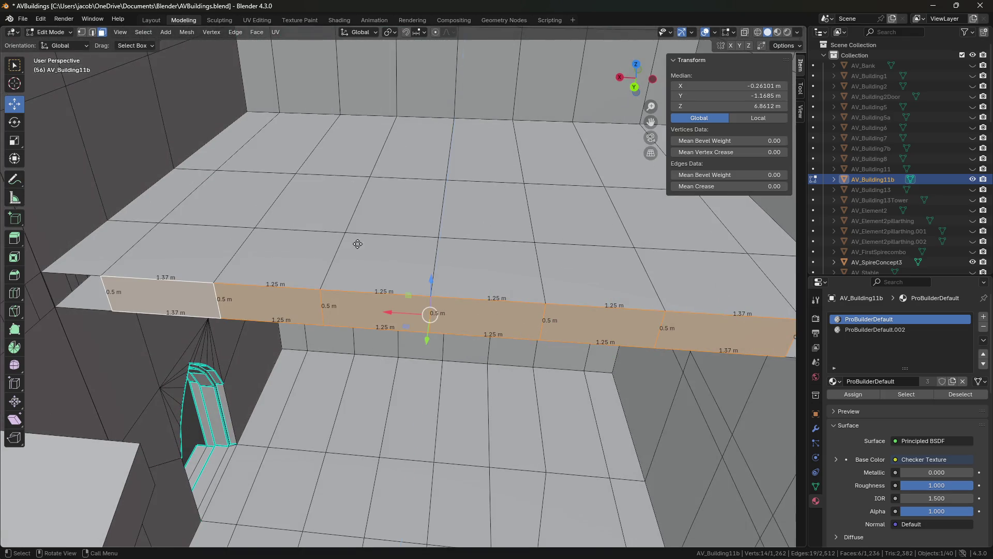
key(e)
key(Escape)
drag(690, 95, 705, 95)
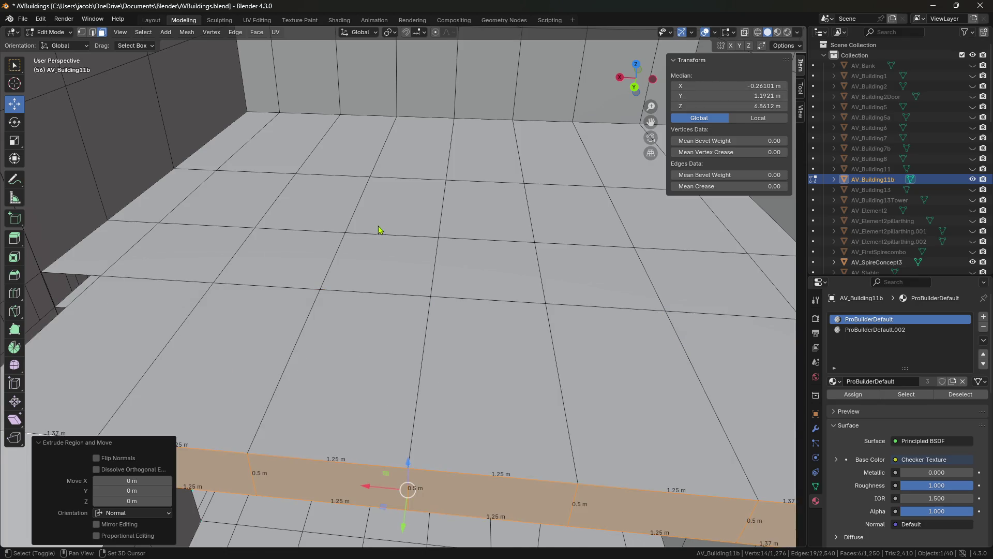
Close the first gaps along the ledge with new faces between edge pairs.
key(shift+grave)
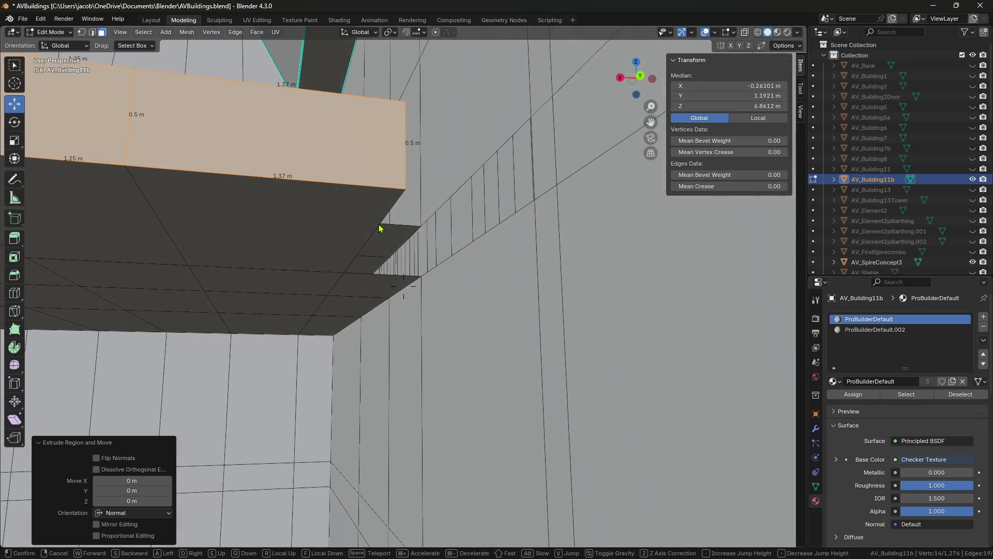
click(379, 229)
key(2)
key(f)
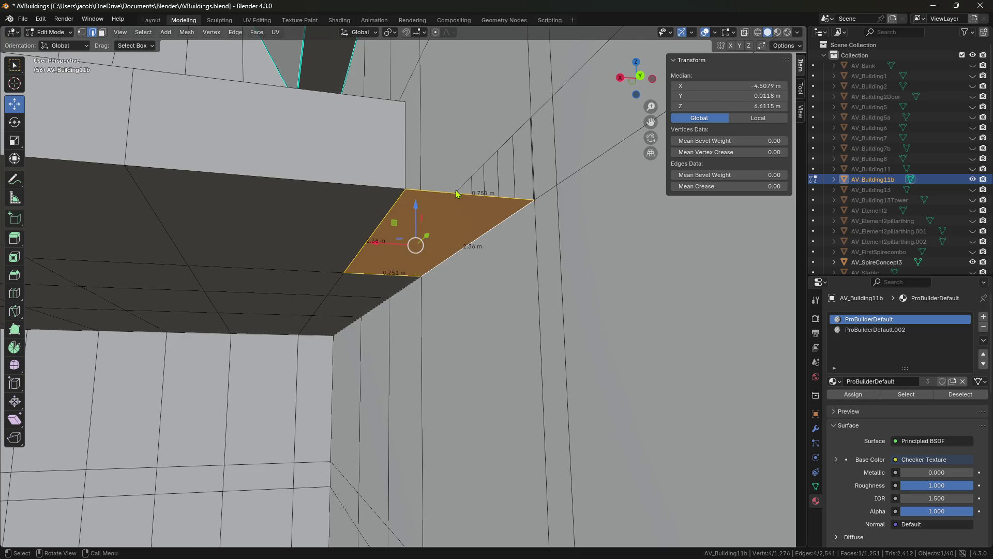
key(shift+grave)
key(w)
click(456, 195)
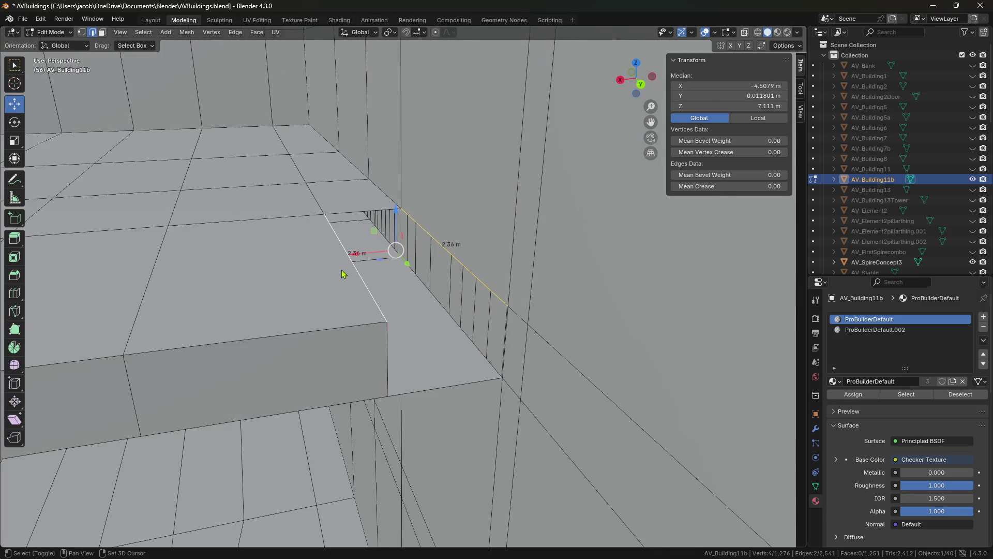
key(f)
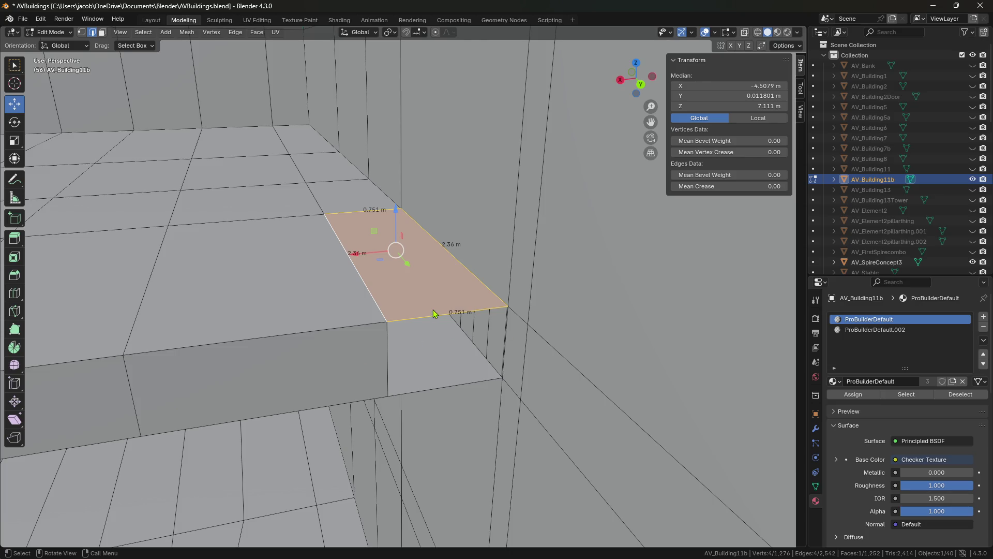
key(f)
Fill the next ledge gap with a 0.751 m by 2.36 m face between its opposite edges.
key(shift+grave)
key(w)
click(445, 378)
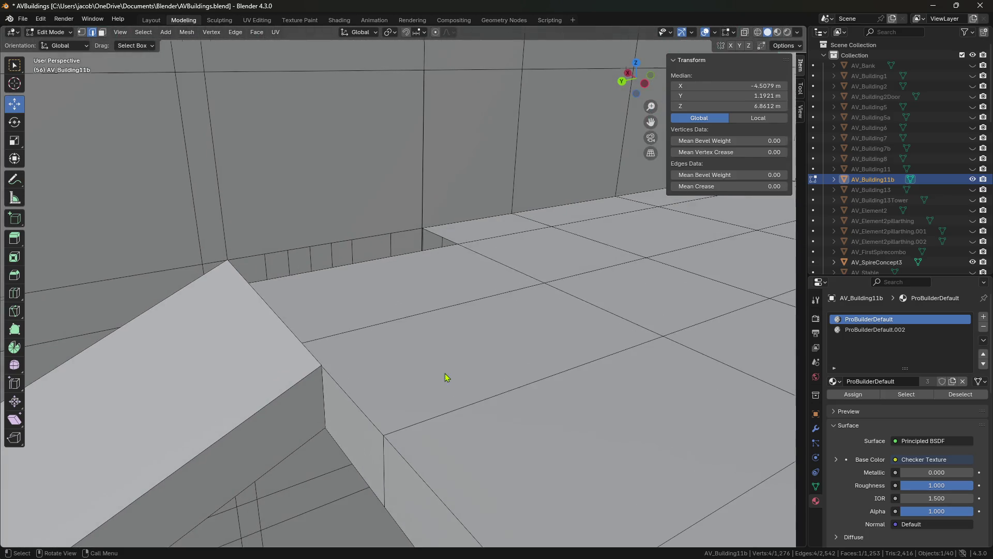
shift+click(333, 267)
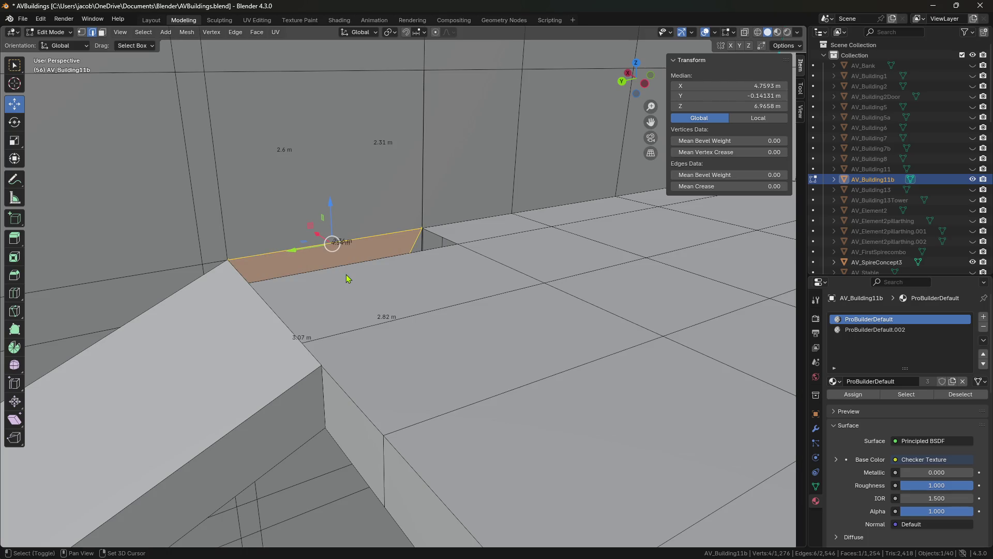
shift+click(371, 259)
key(f)
Close the gap under the ledge with a new face between its two edges.
key(shift+grave)
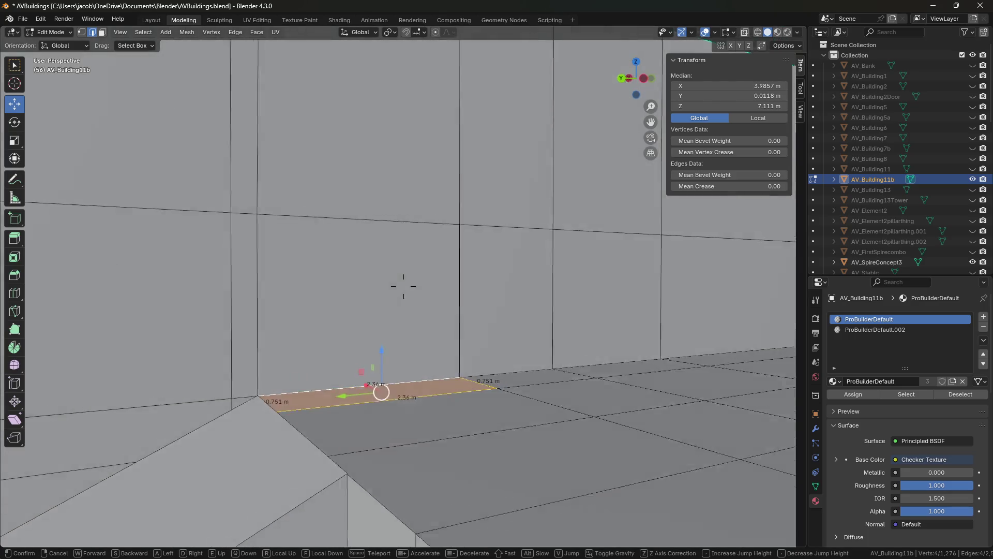
key(w)
click(402, 207)
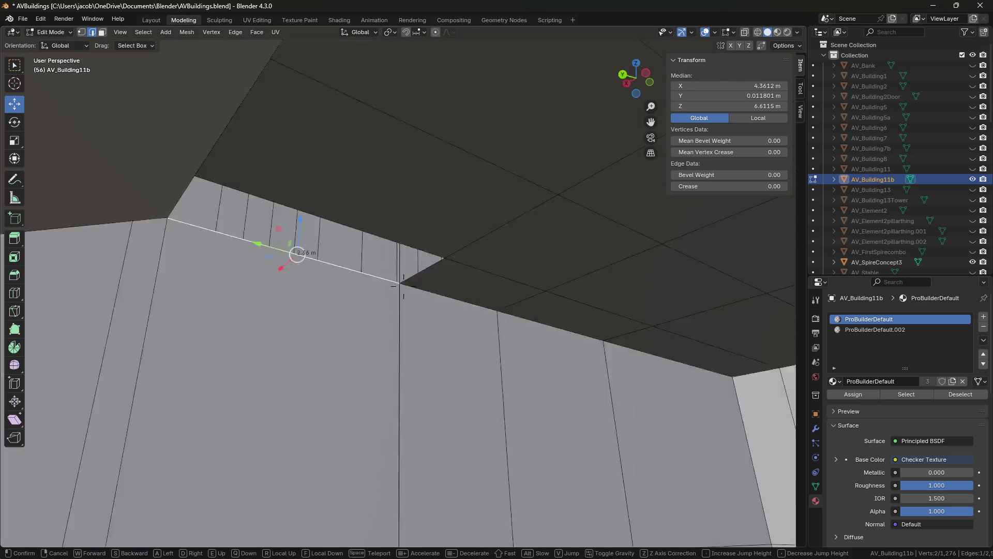
middle_drag(578, 128, 497, 202)
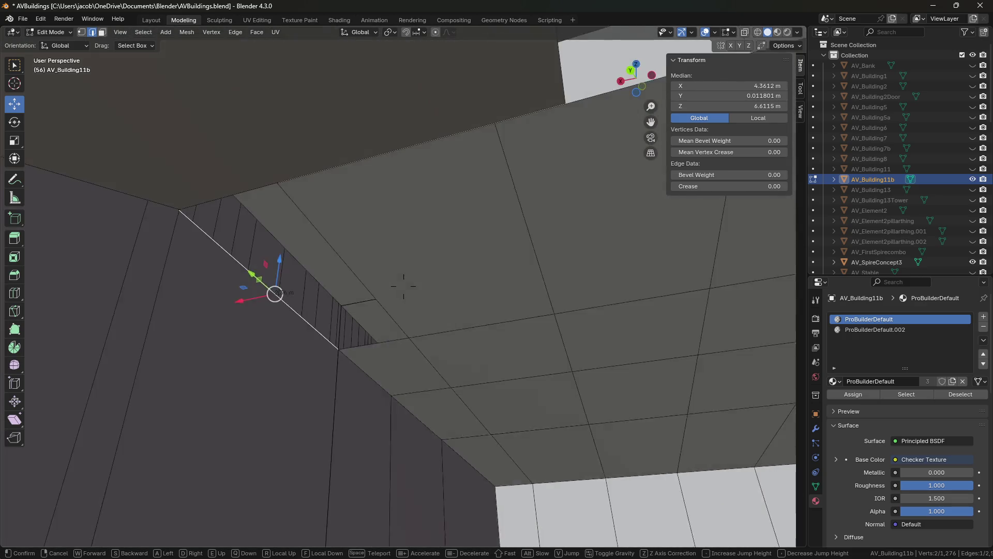
shift+click(371, 272)
key(f)
key(shift+grave)
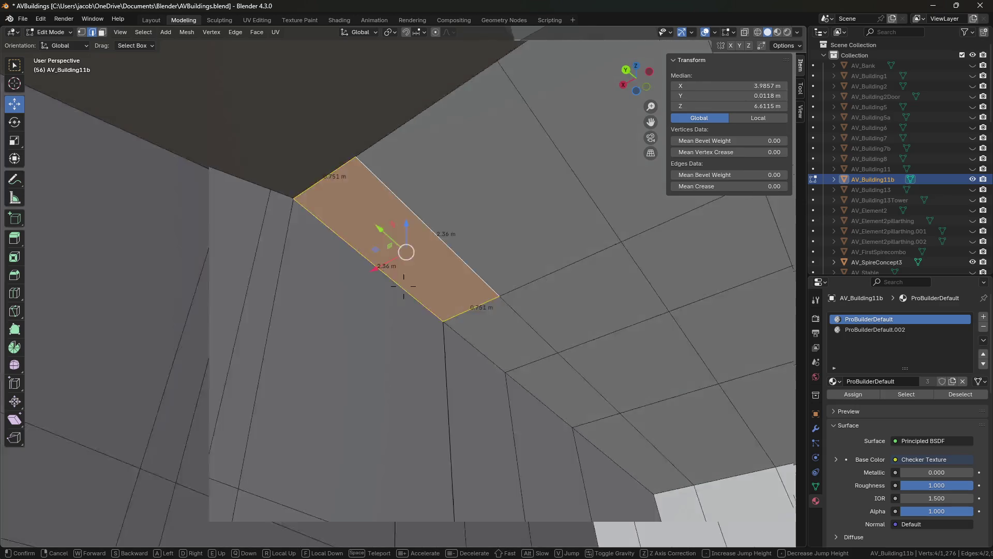
click(505, 203)
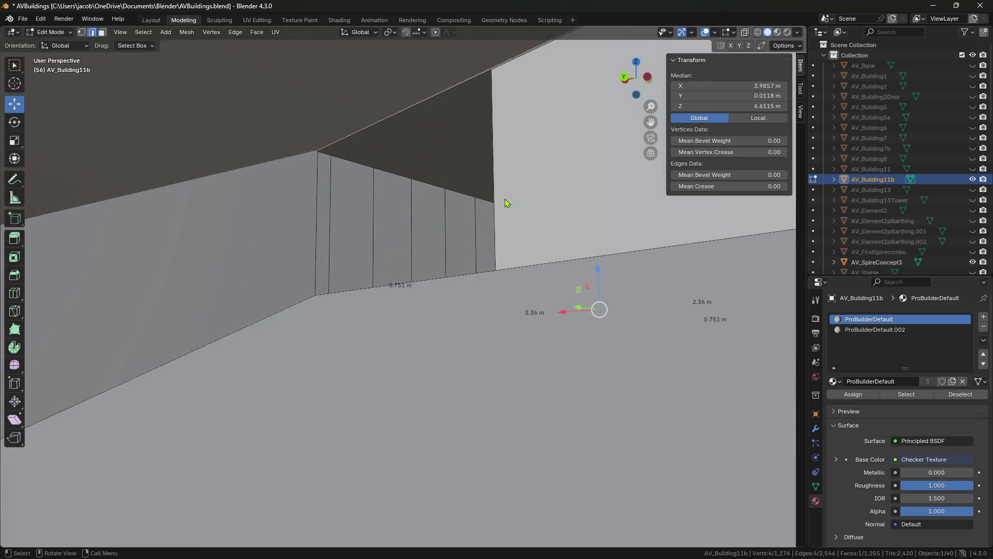
Fill the wall opening, delete the unwanted resulting face, and save AVBuildings.blend.
shift+click(304, 218)
key(f)
key(alt+a)
key(shift+grave)
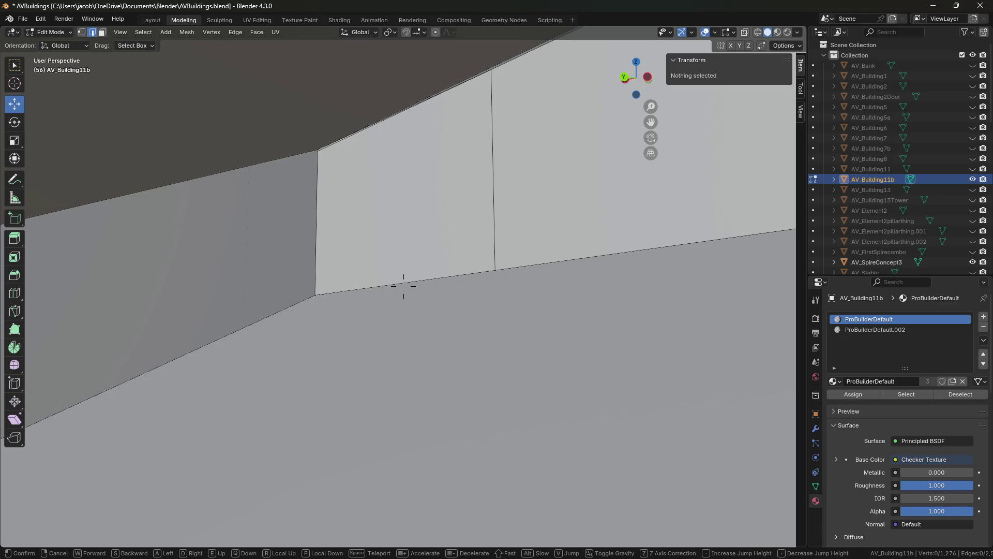
click(452, 209)
key(x)
click(450, 205)
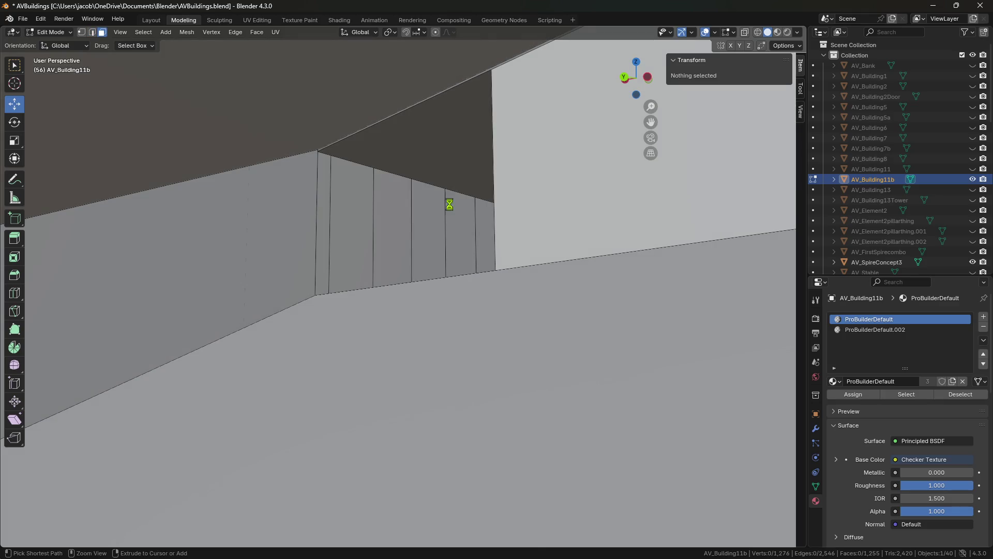
key(ctrl+s)
key(shift+grave)
key(w)
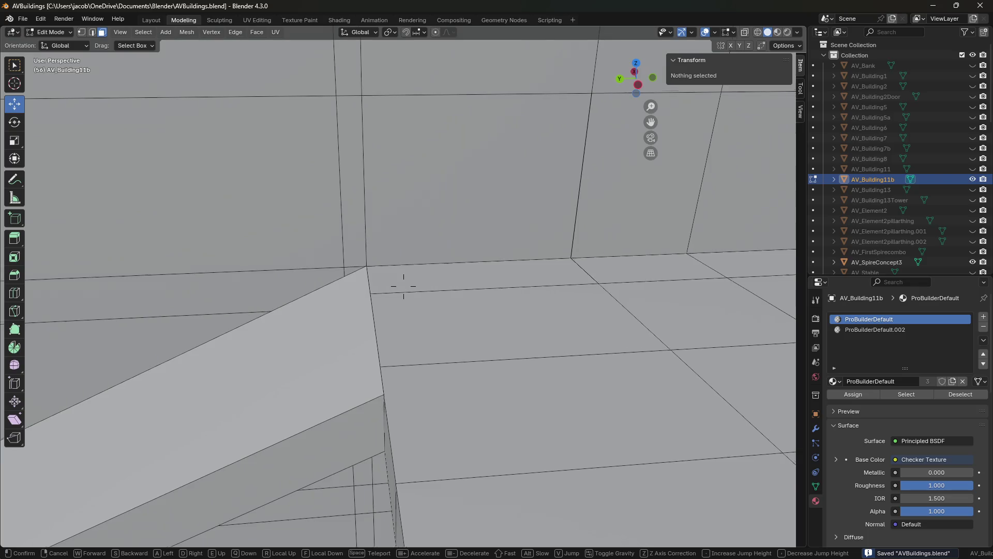
click(404, 230)
key(shift+grave)
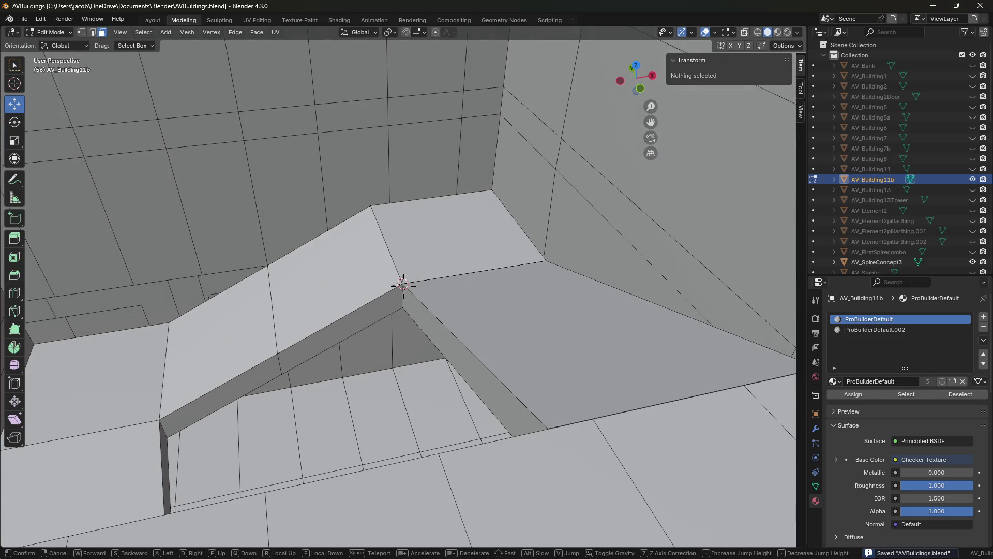
key(w)
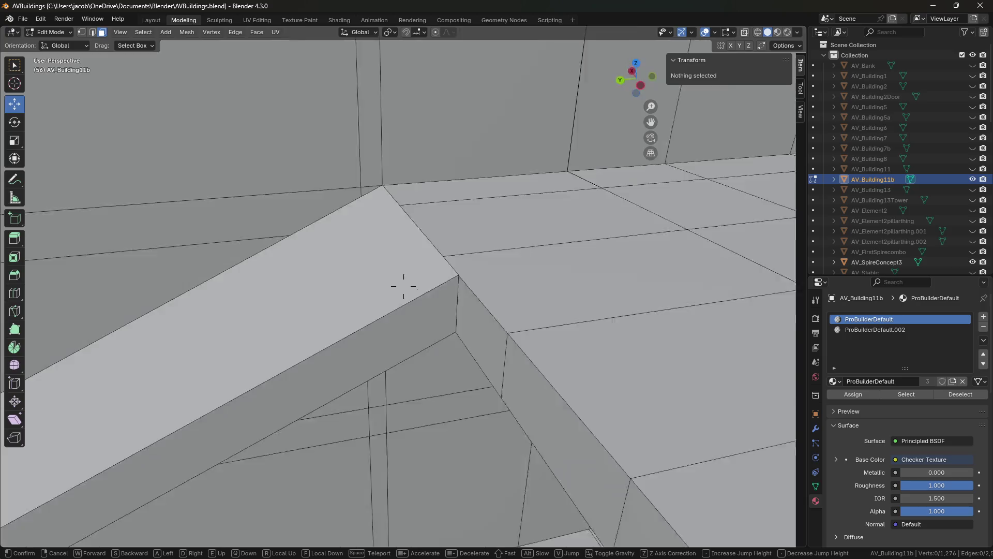
key(w)
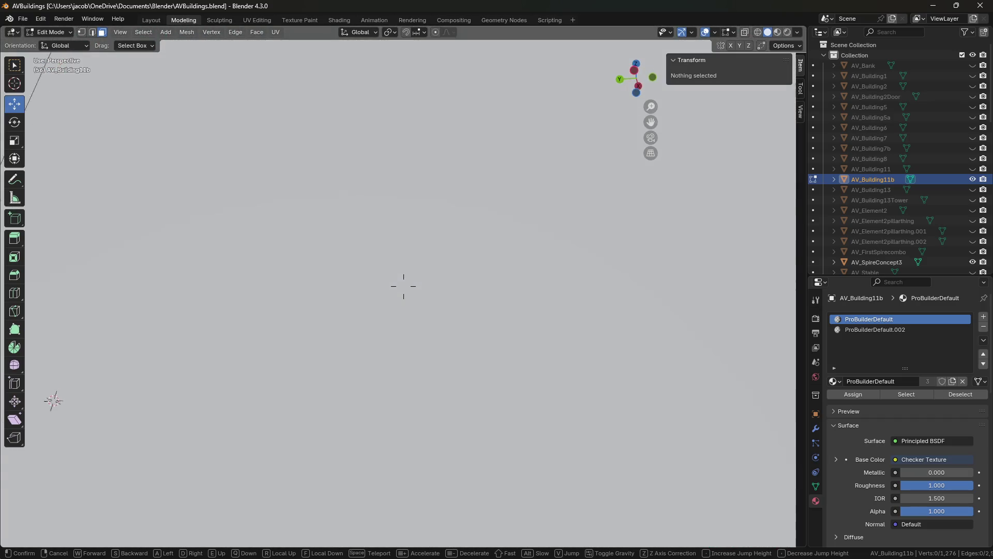
click(423, 210)
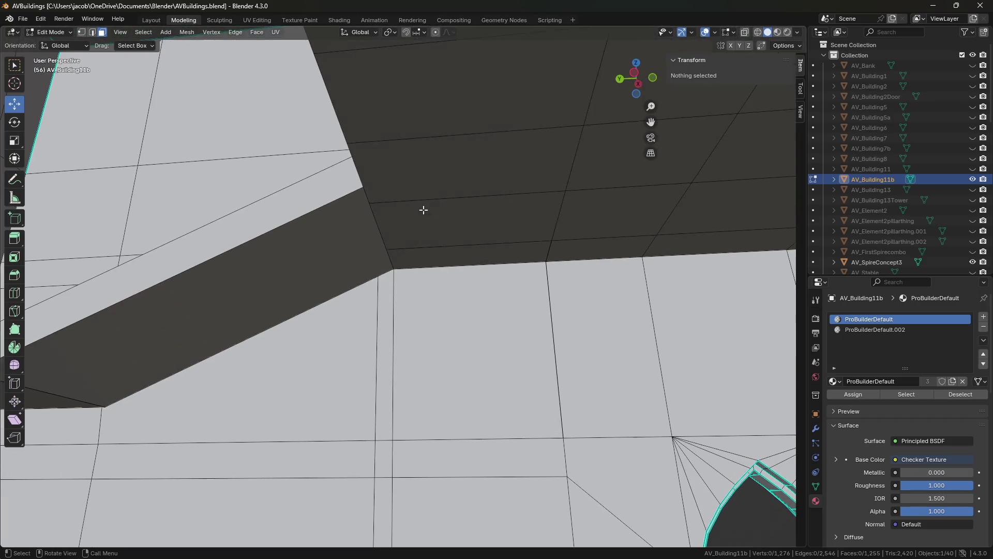
key(2)
key(shift+grave)
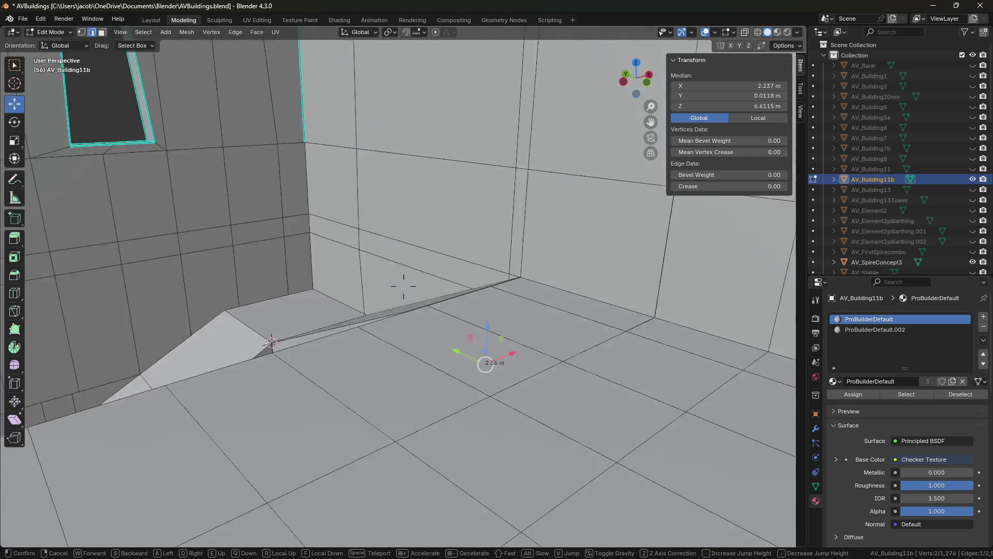
click(433, 271)
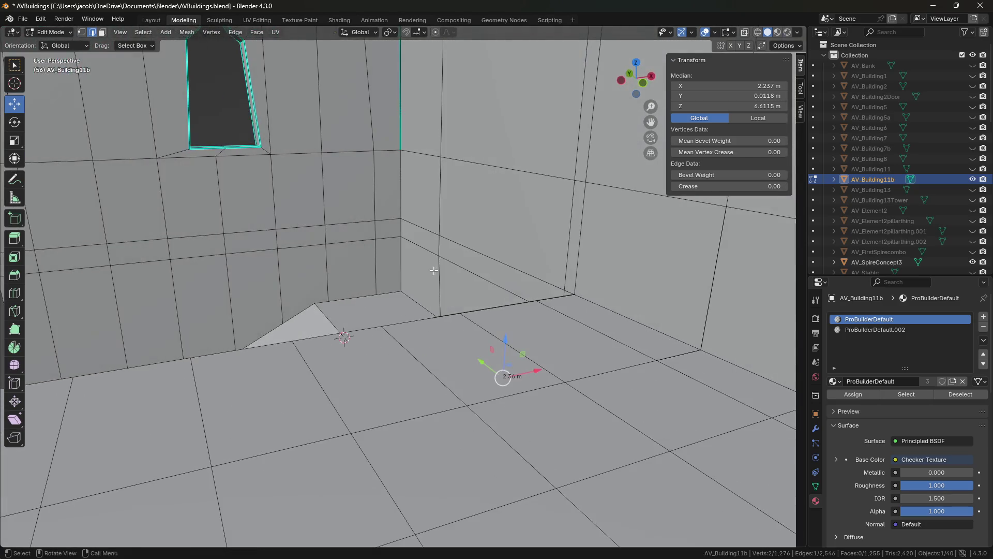
key(shift+grave)
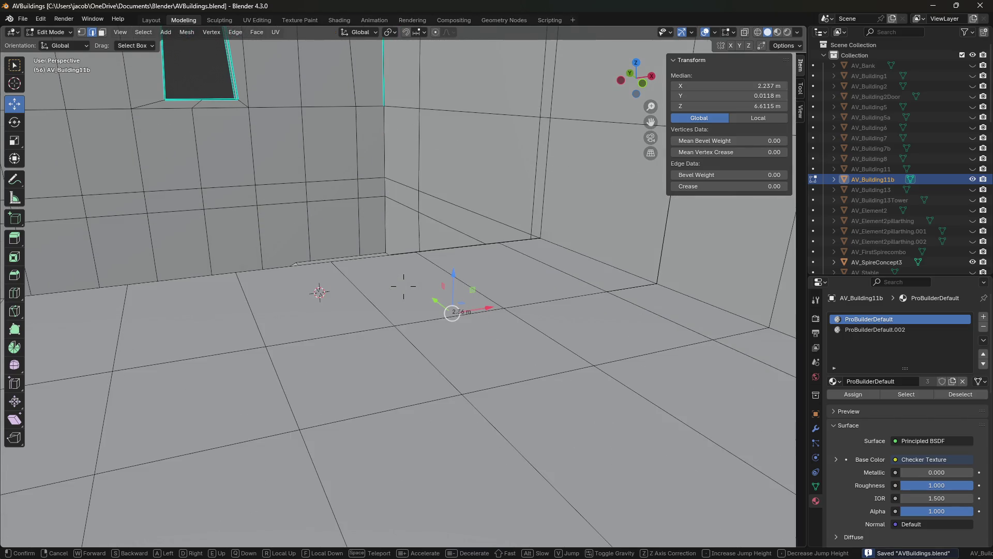
click(435, 271)
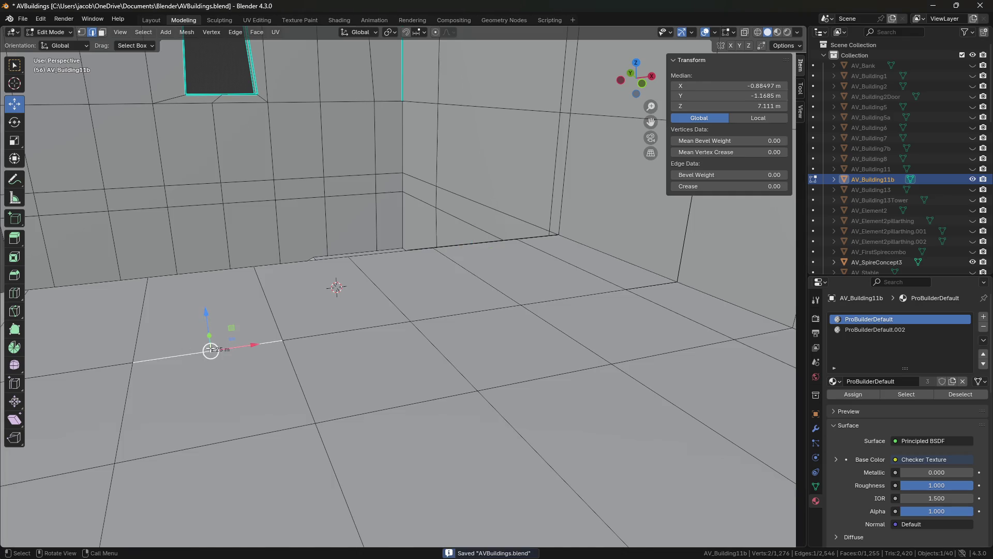
key(shift+grave)
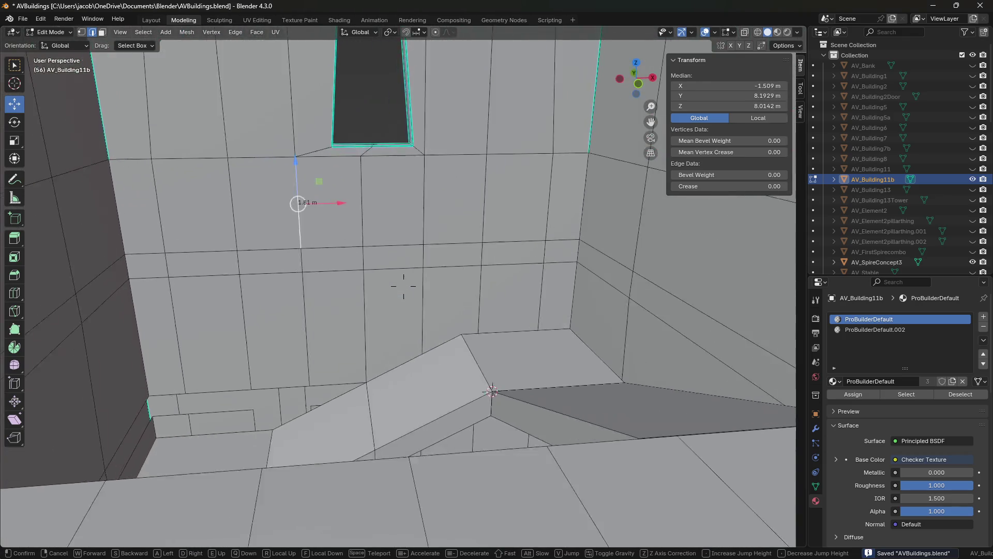
key(w)
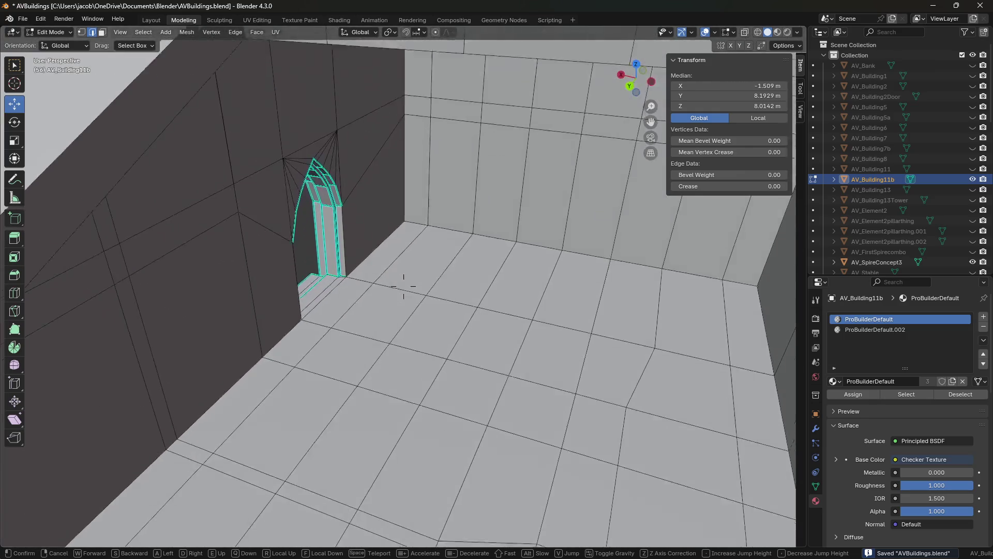
key(w)
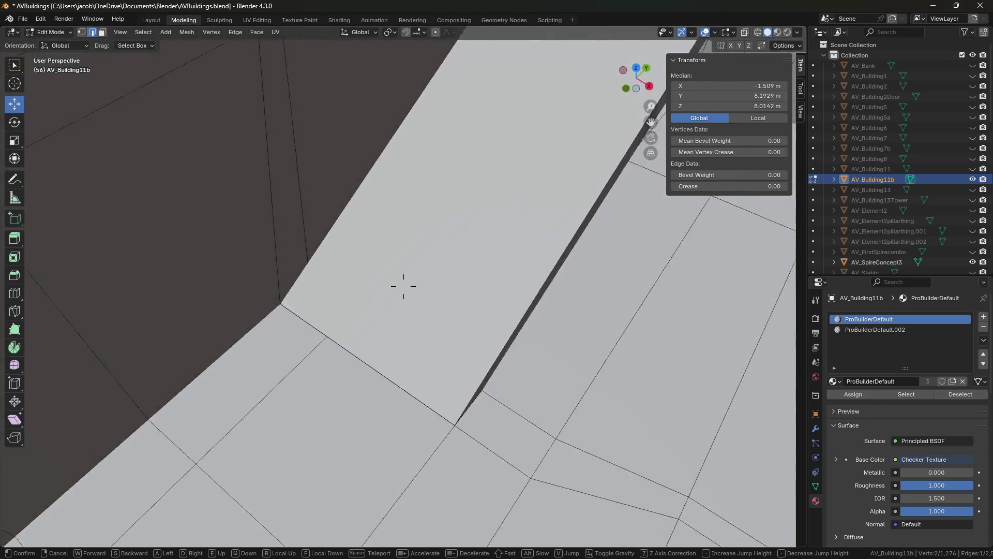
key(s)
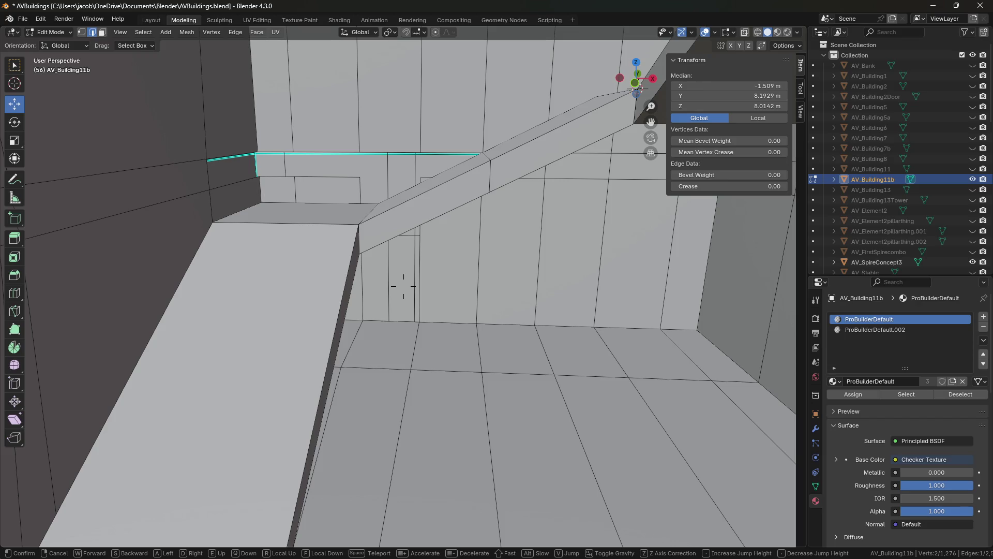
Walk through the interior around the sloped beam and stop at the beam junction.
key(w)
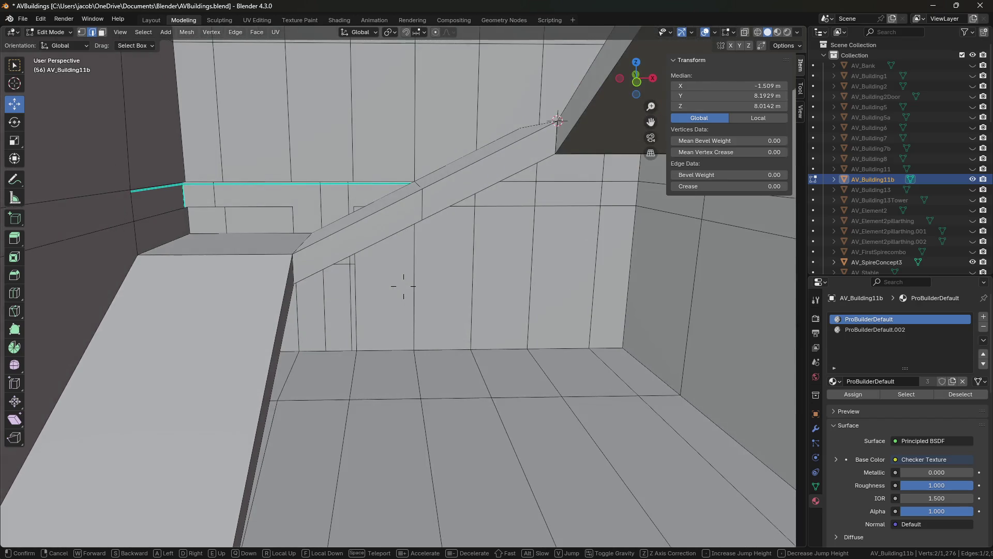
key(w)
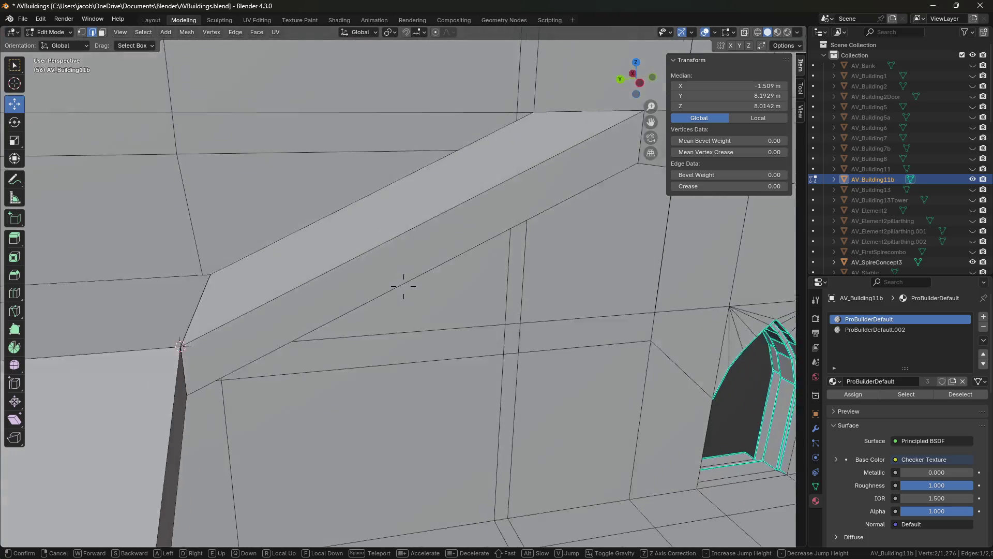
key(w)
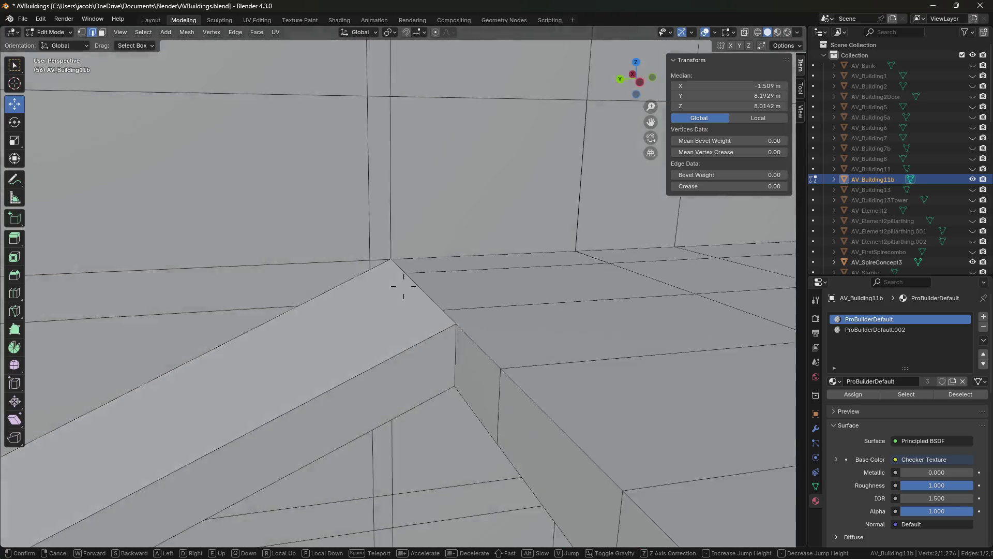
key(w)
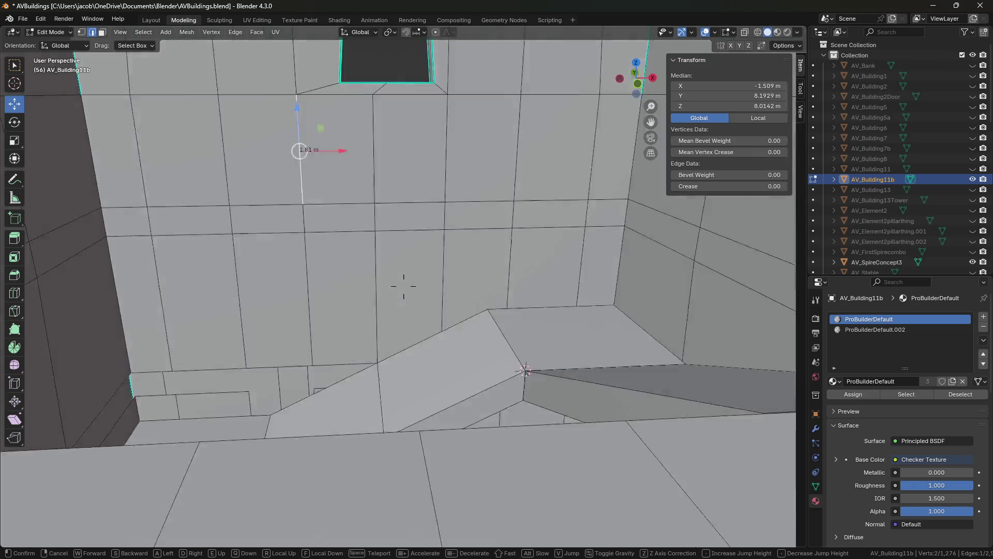
key(w)
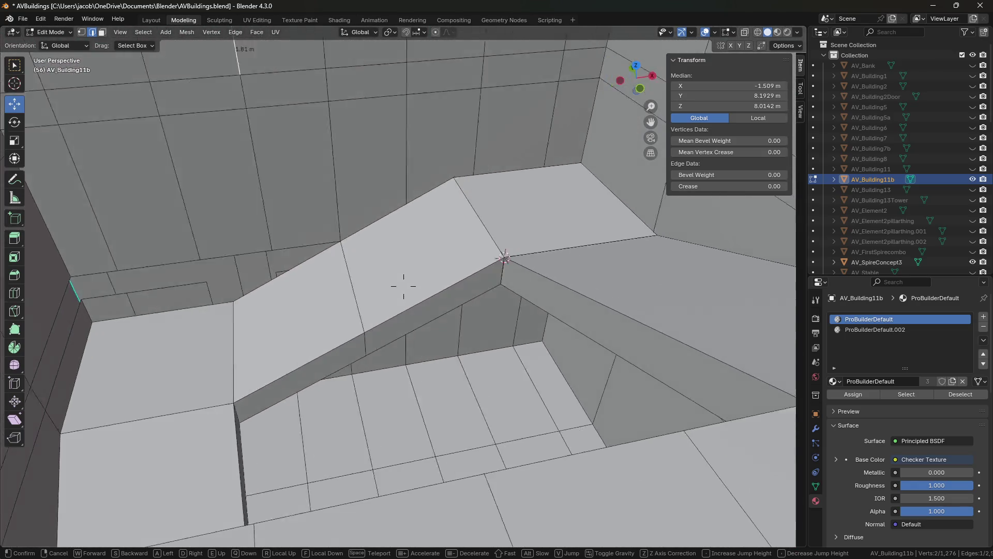
click(403, 285)
Select all the connected ramp and walkway faces in face mode and look them over.
key(3)
alt+click(365, 282)
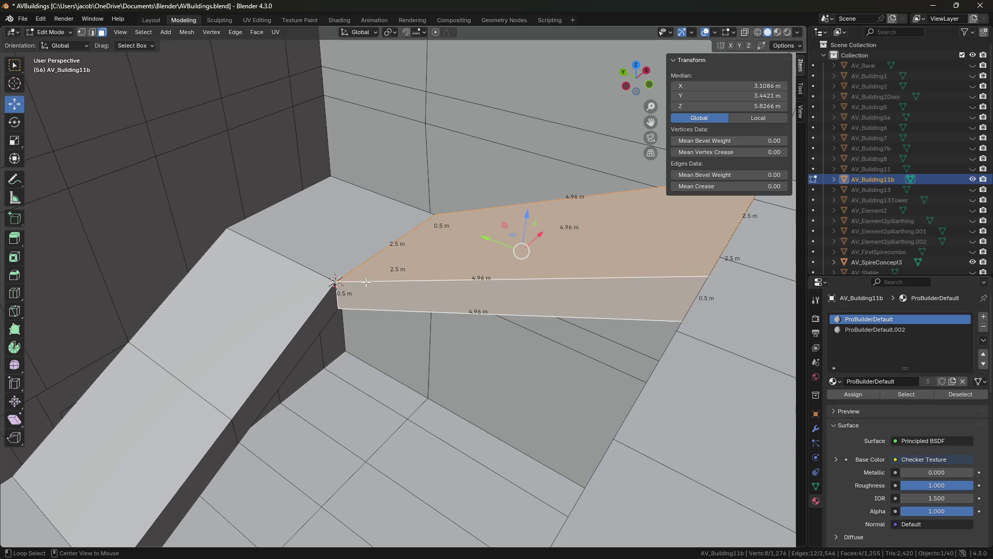
alt+shift+click(304, 309)
key(shift+grave)
click(403, 285)
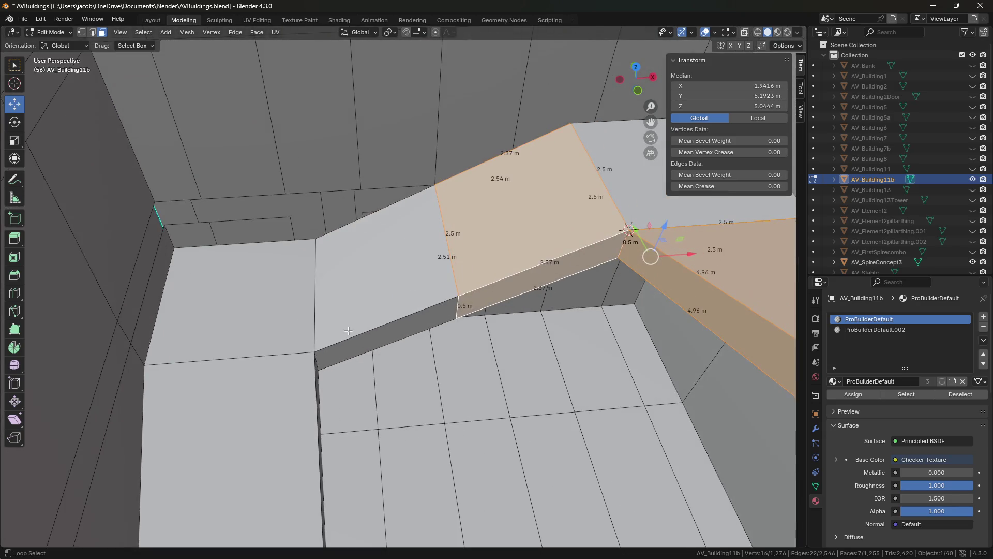
key(l)
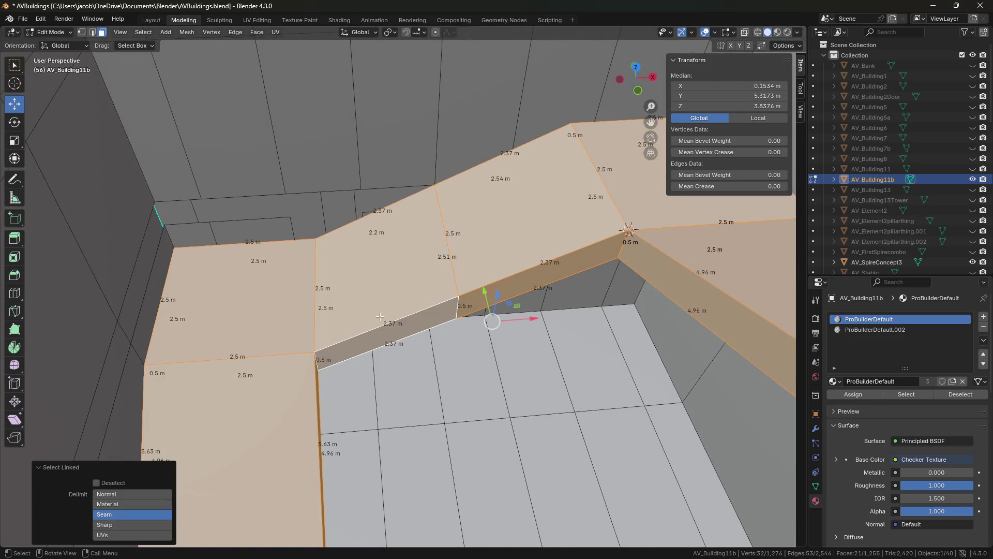
key(shift+grave)
key(s)
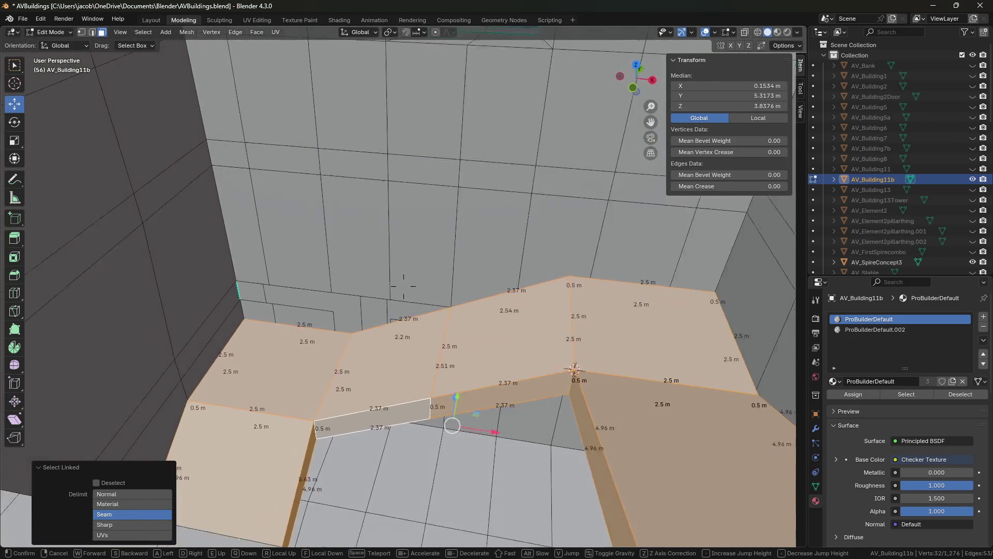
click(380, 315)
Separate the selection into AV_Building11b.001, save, hide it and resume editing AV_Building11b.
right_click(406, 287)
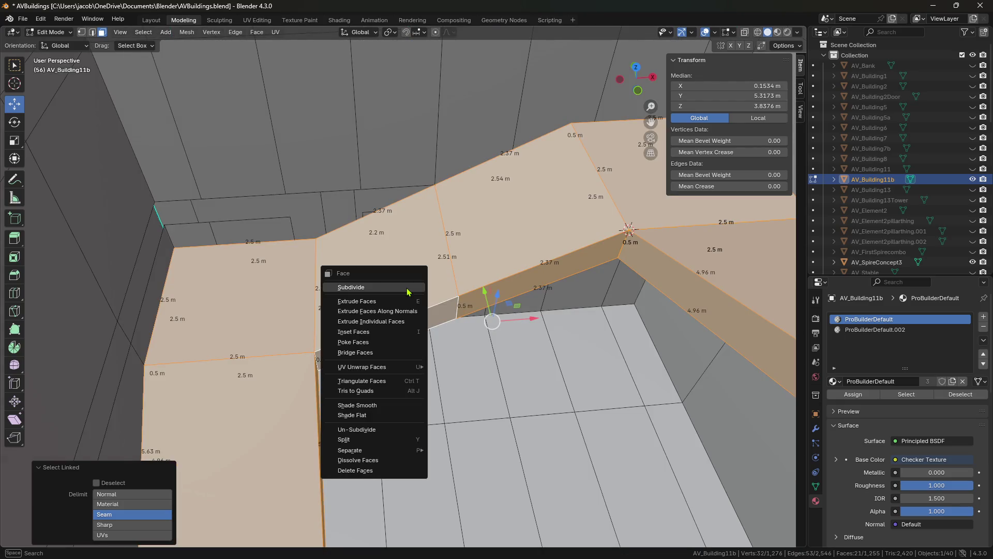
click(478, 452)
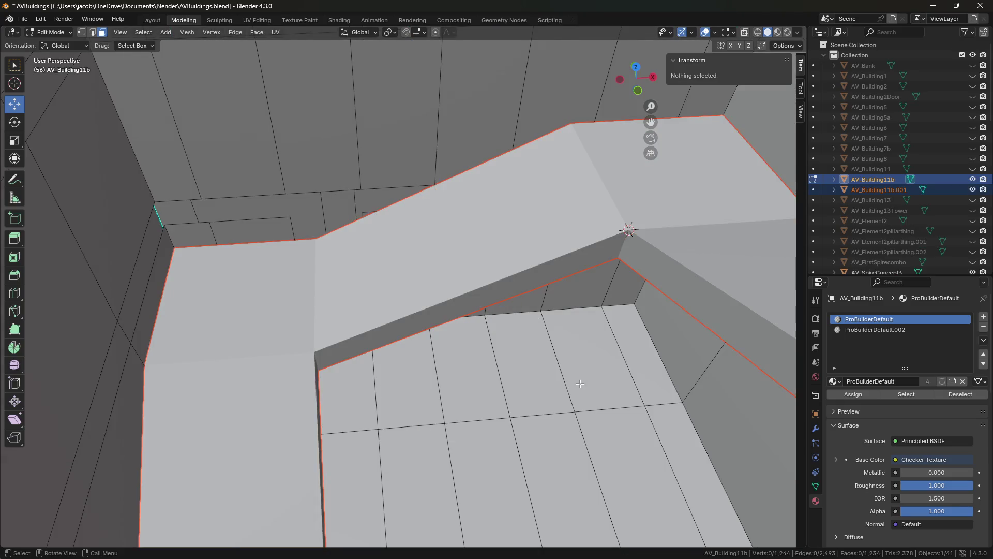
key(Tab)
click(853, 190)
key(ctrl+s)
click(971, 189)
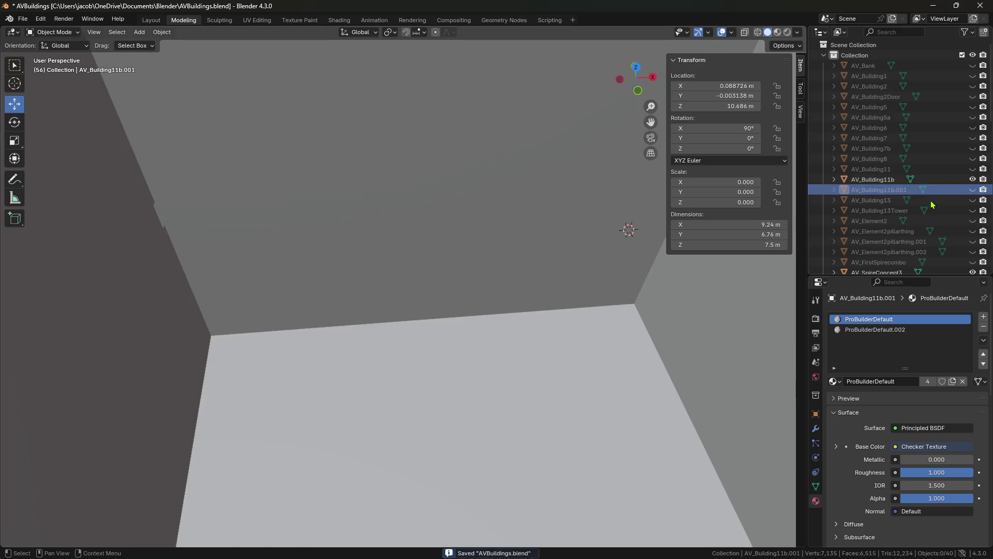
click(873, 179)
key(Tab)
key(shift+grave)
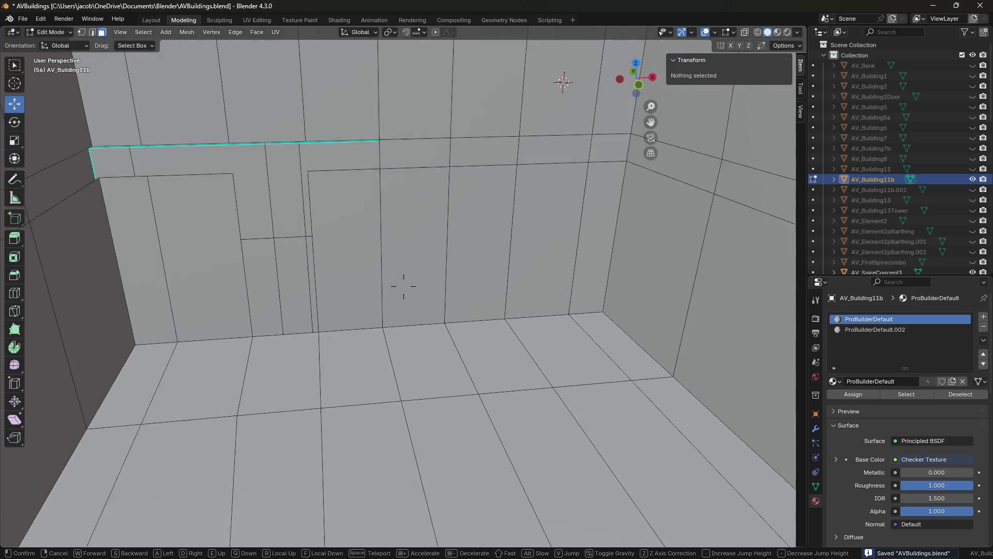
Save the file and move up close to the wall in edge select mode.
click(404, 286)
key(ctrl+s)
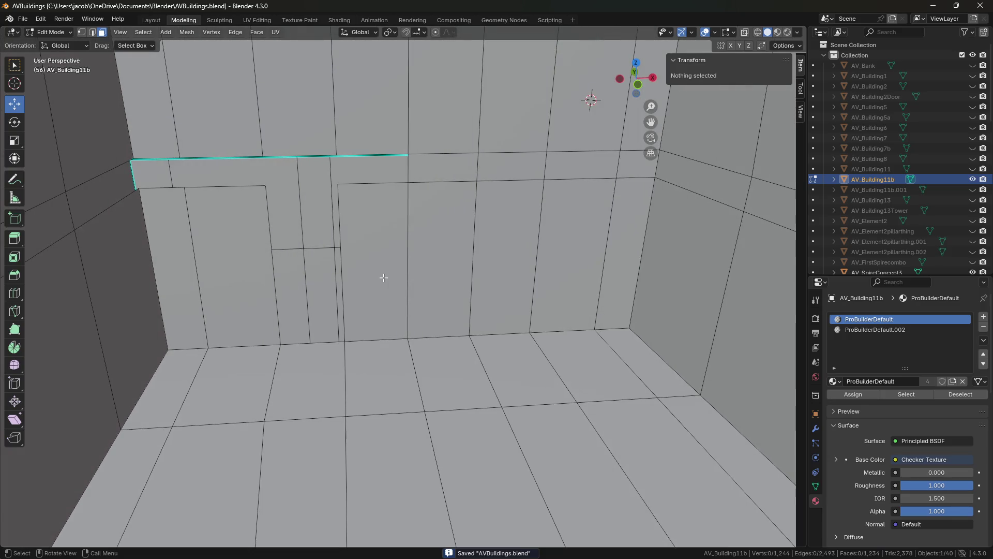
key(2)
click(341, 281)
key(shift+grave)
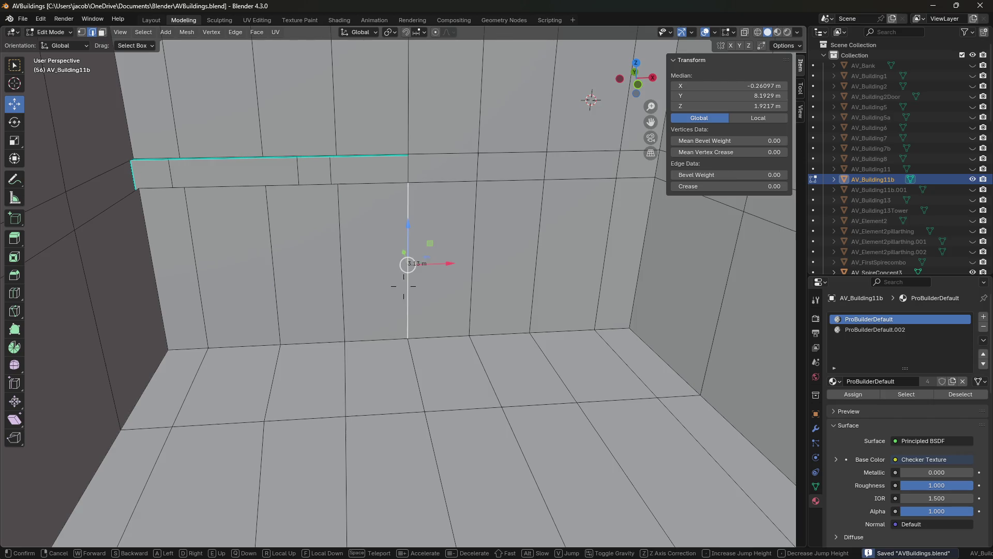
key(w)
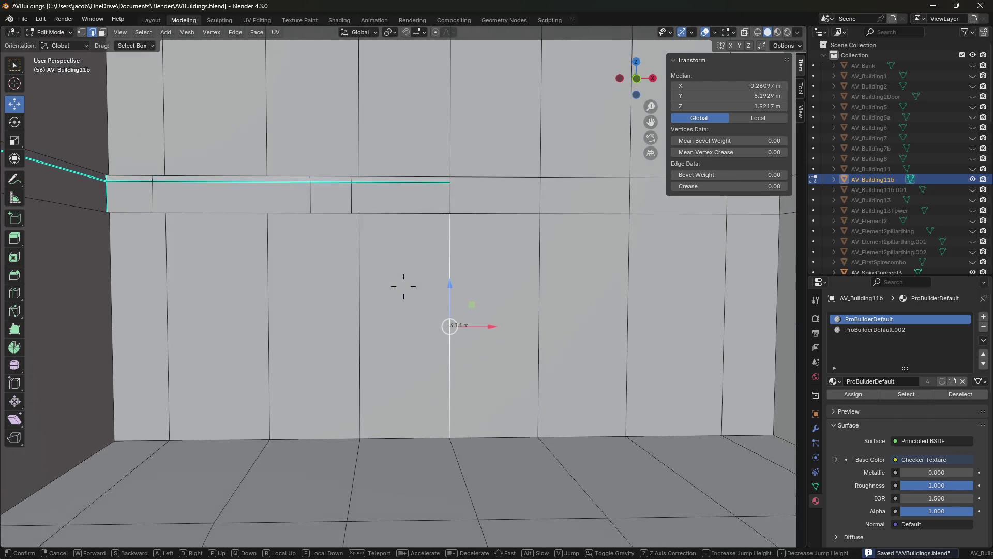
key(w)
key(Escape)
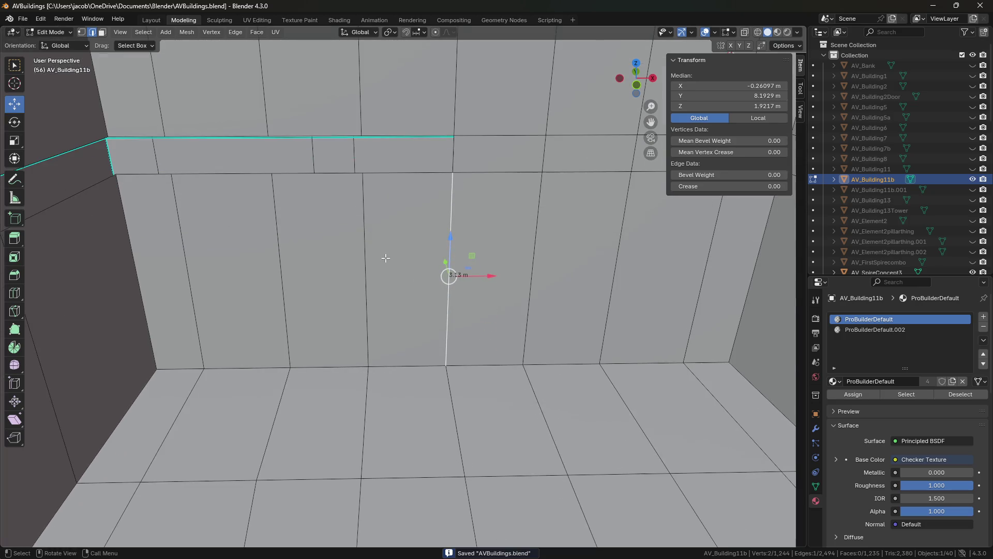
Fill a face between the upper and lower wall band edges, then turn to the floor gap.
click(392, 137)
shift+click(373, 173)
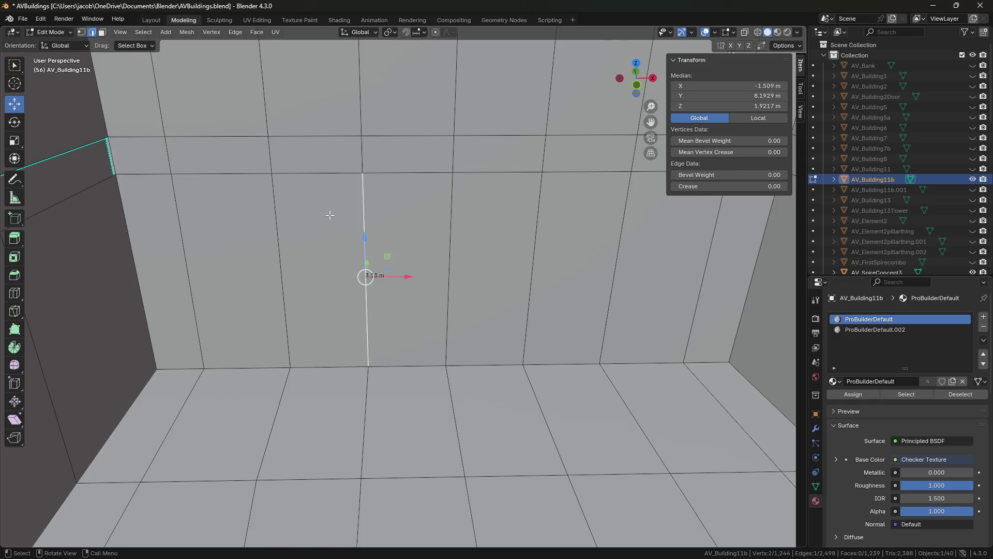
key(shift+grave)
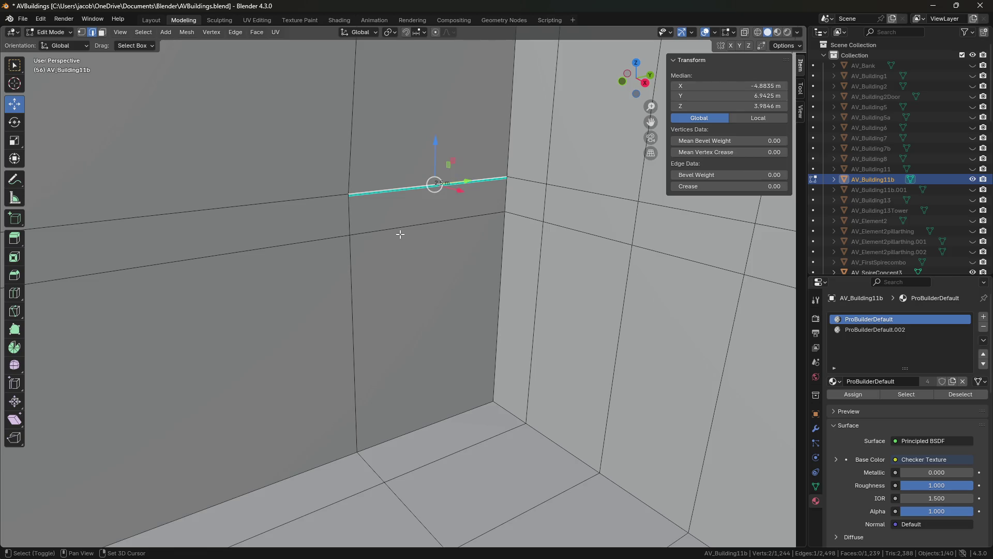
key(f)
key(shift+grave)
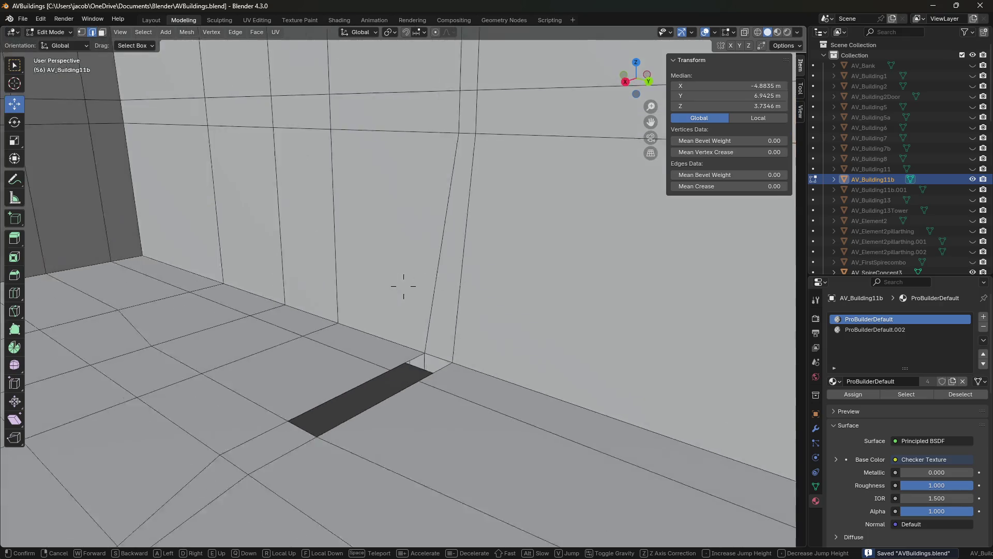
click(427, 250)
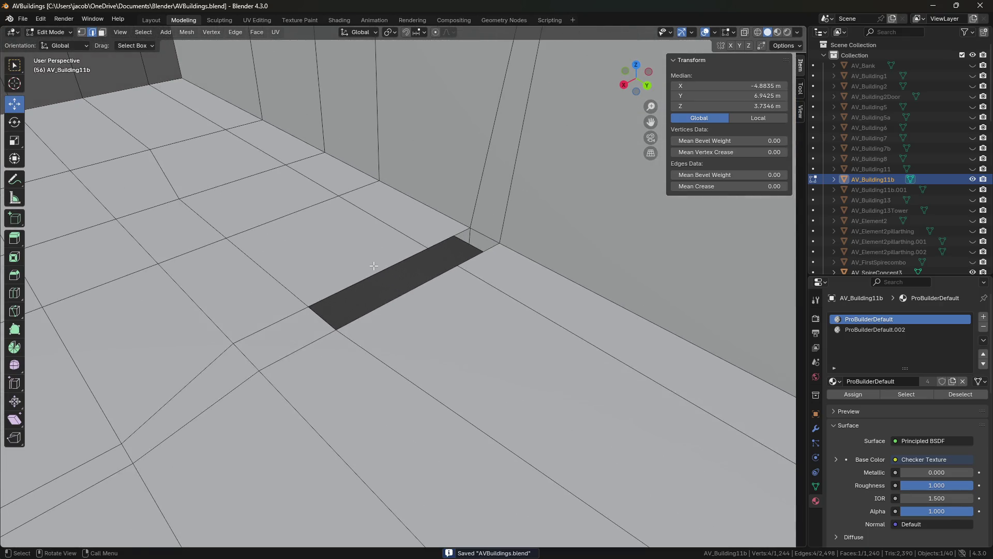
shift+click(427, 293)
key(f)
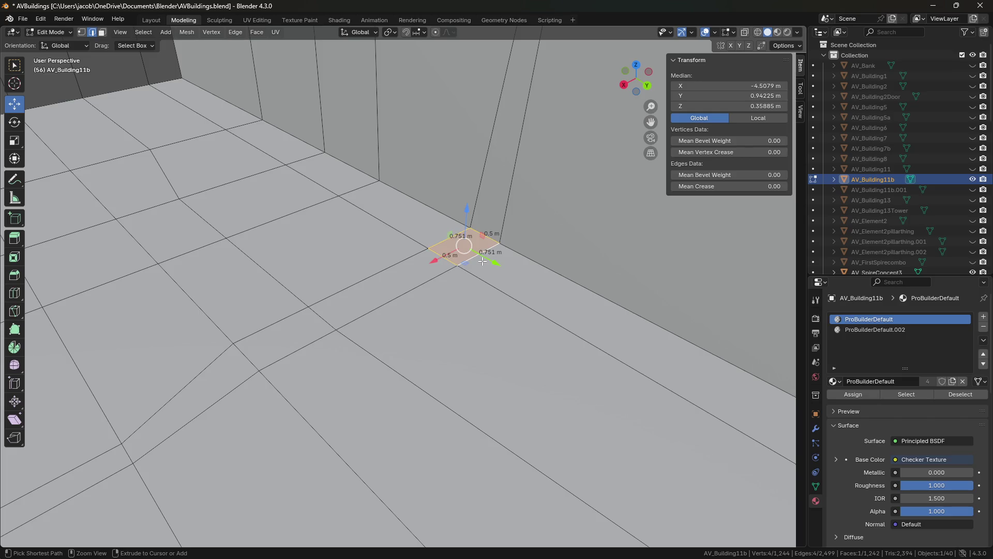
key(shift+grave)
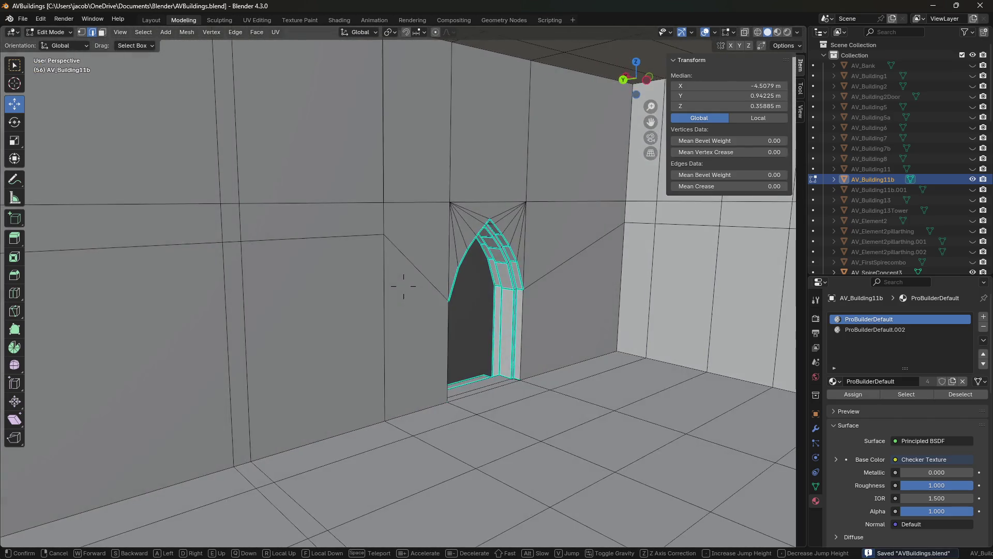
key(w)
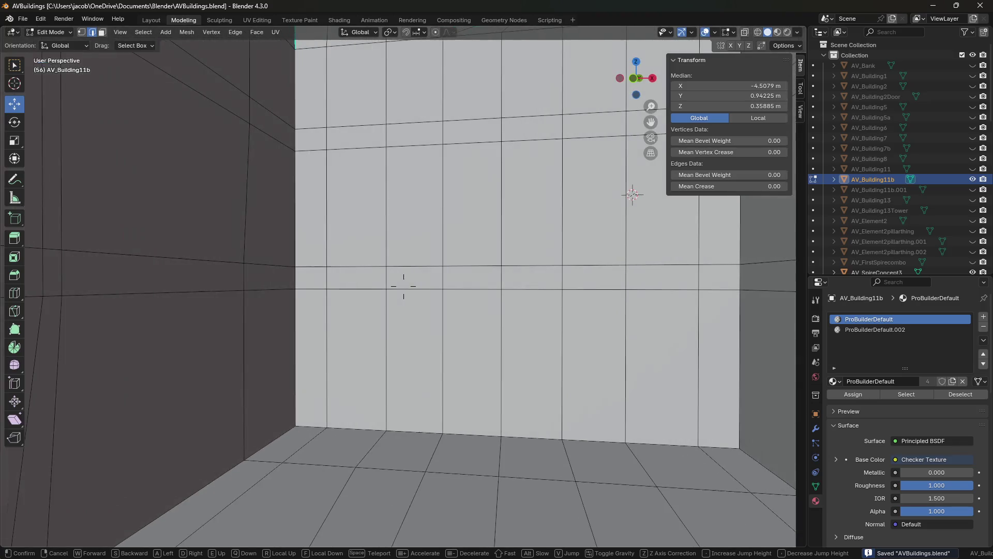
key(s)
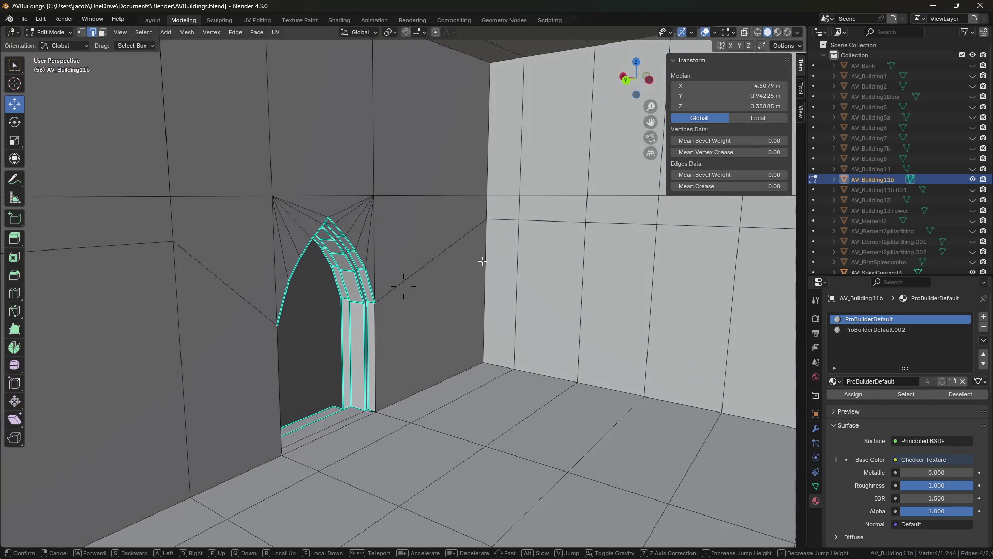
key(Return)
click(272, 328)
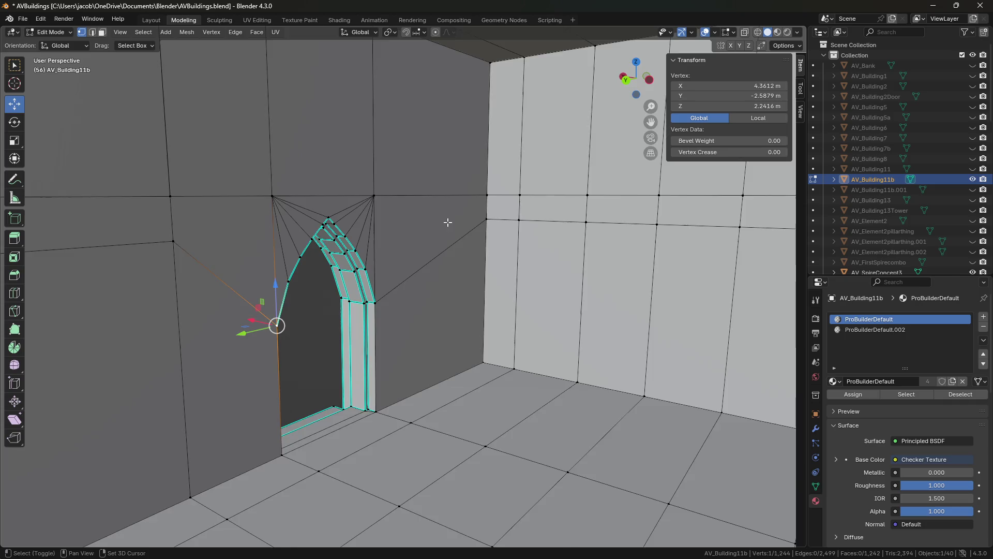
middle_drag(447, 222, 377, 222)
key(2)
alt+click(376, 223)
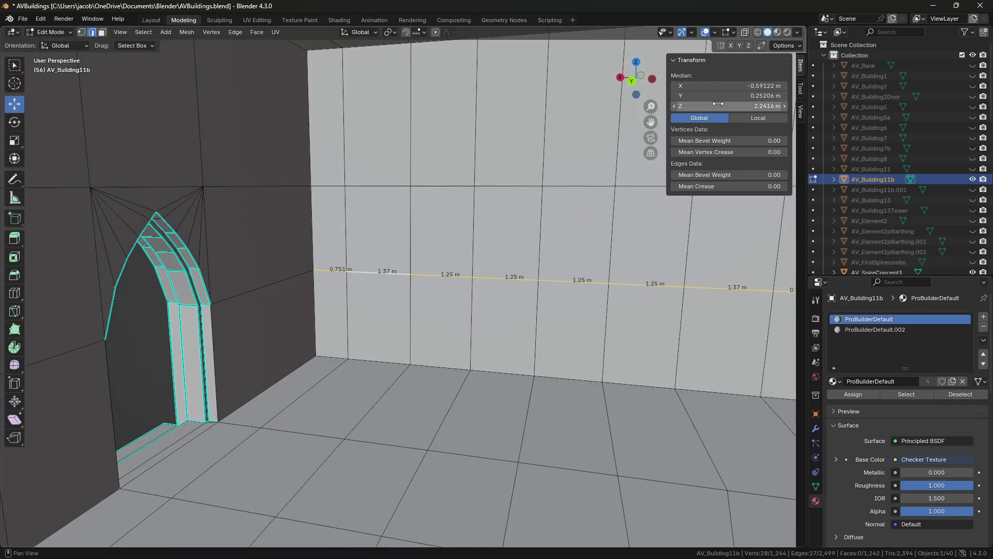
key(shift+grave)
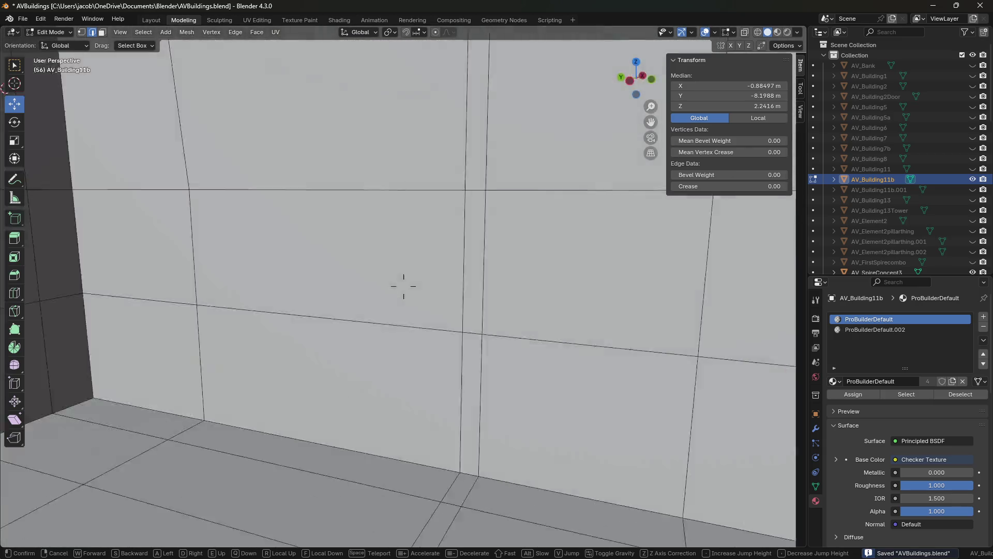
key(w)
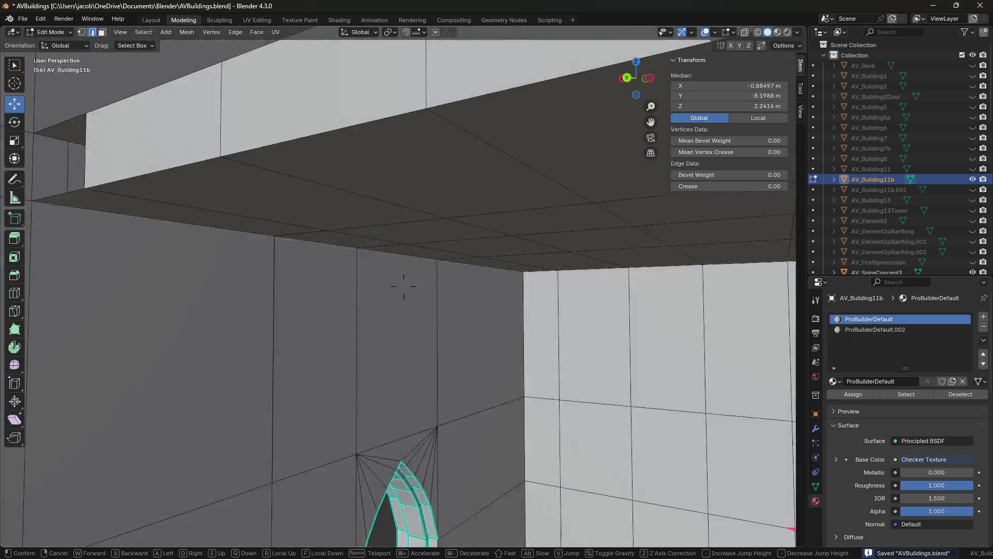
key(s)
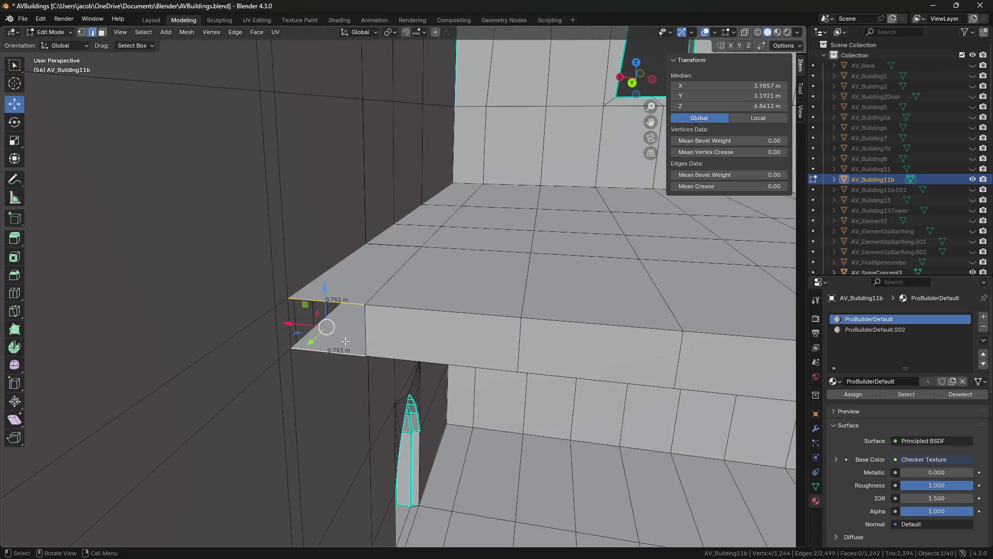
key(shift+grave)
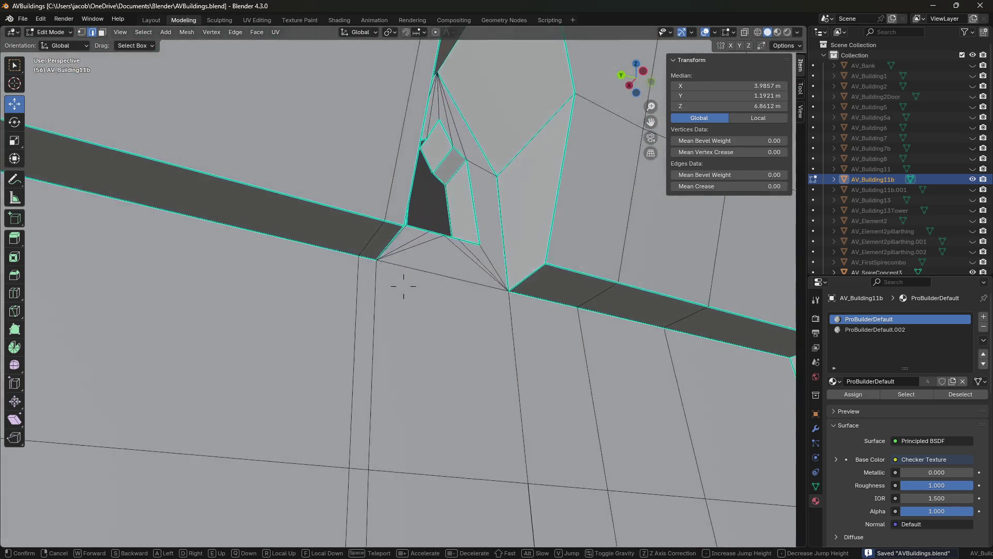
key(w)
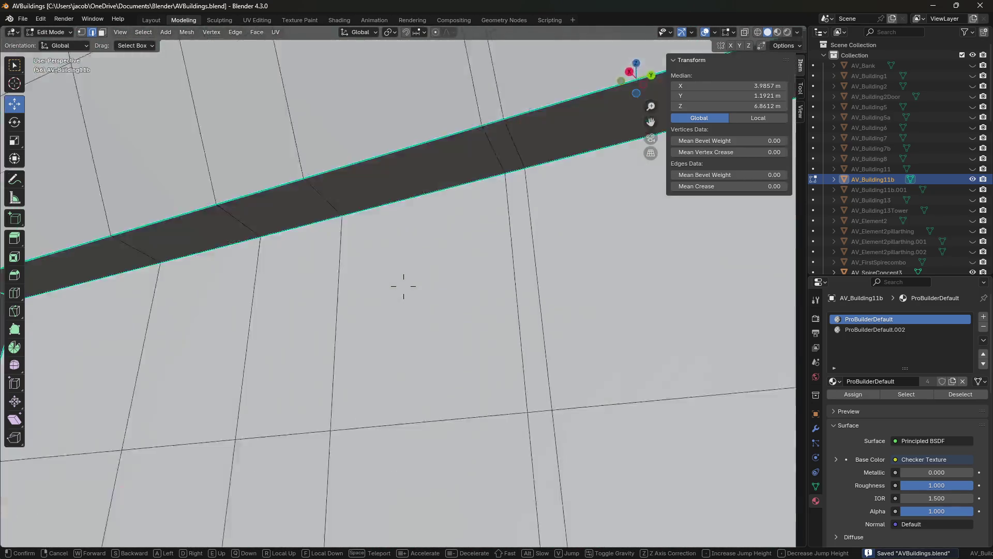
key(w)
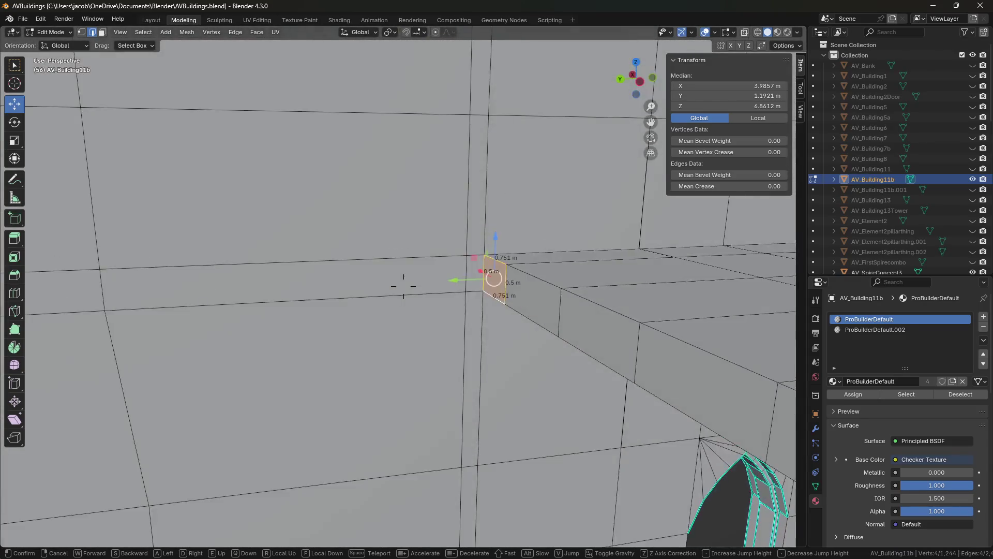
Dissolve the selected stray edge loop across the floor and save the file.
click(404, 286)
key(shift+grave)
key(w)
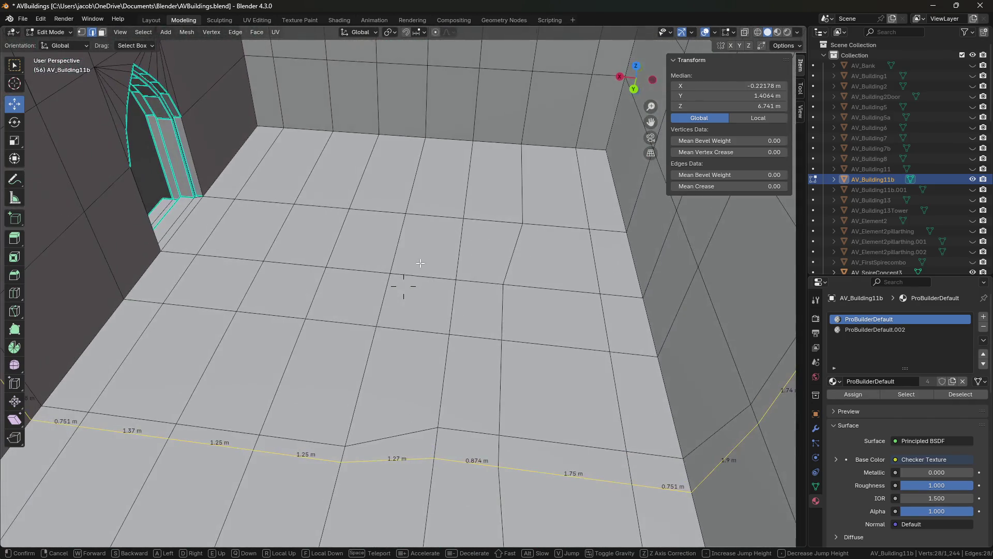
click(404, 286)
key(x)
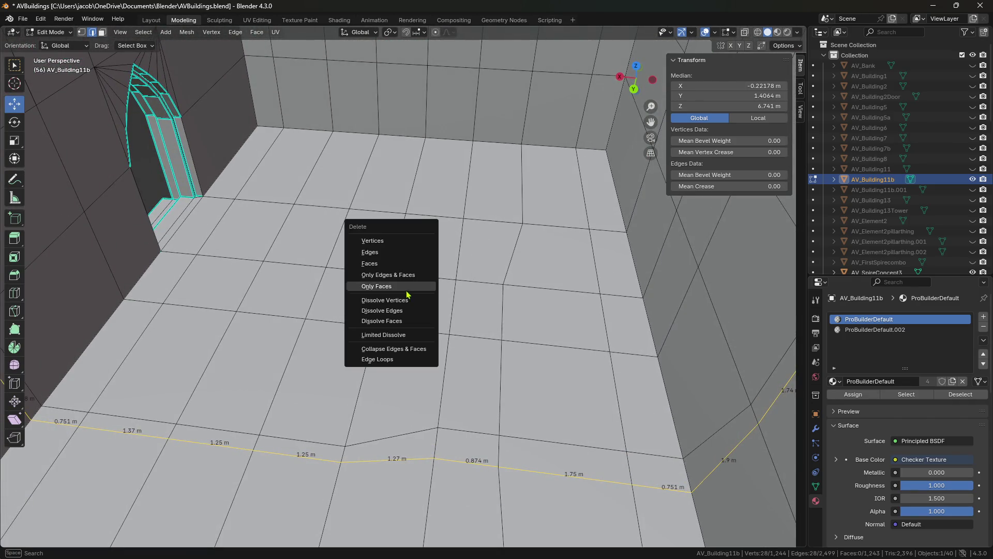
click(401, 311)
key(ctrl+s)
key(shift+grave)
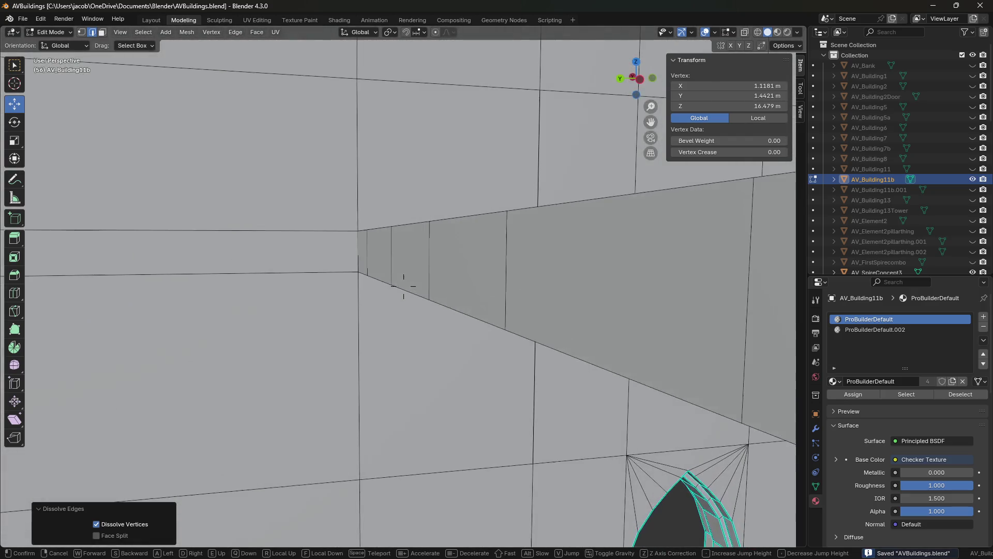
click(404, 285)
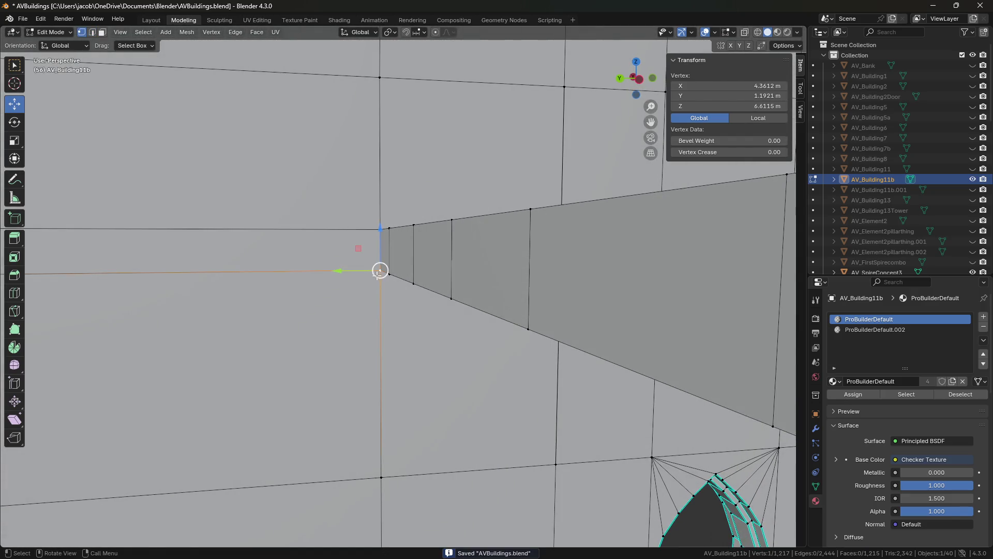
Try sliding a floor vertex along Y twice, undoing each move.
drag(339, 271, 271, 272)
key(ctrl+z)
middle_drag(385, 286, 400, 272)
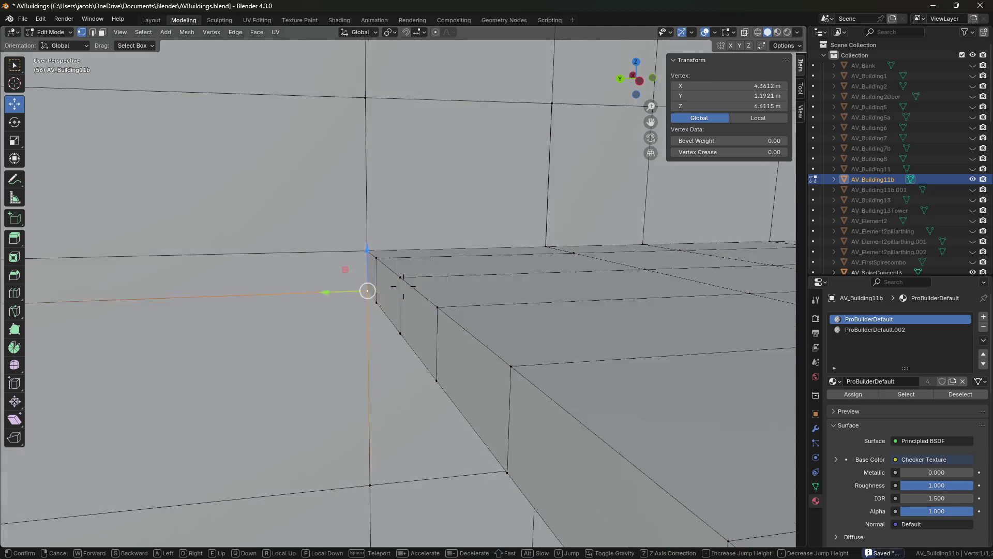
drag(400, 273, 357, 272)
key(ctrl+z)
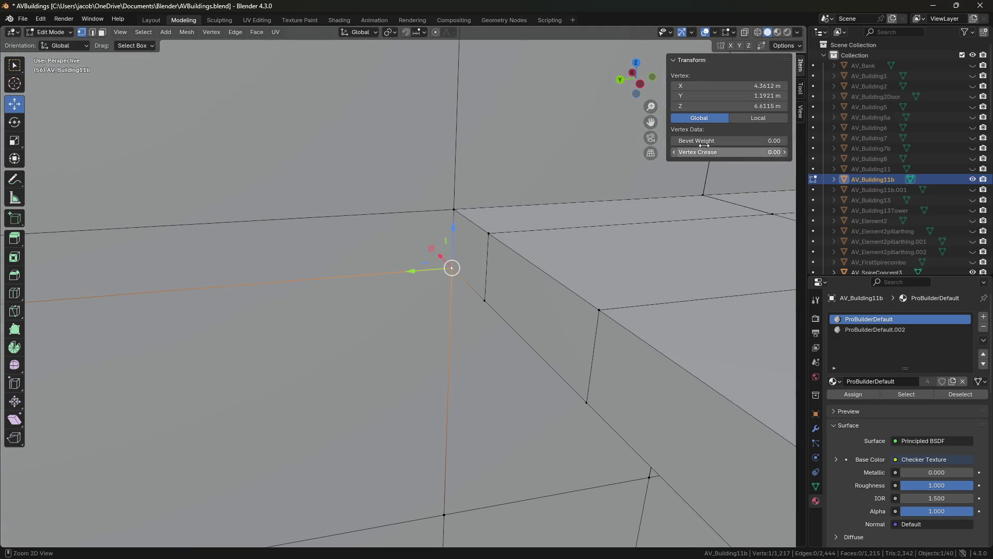
middle_drag(481, 201, 402, 270)
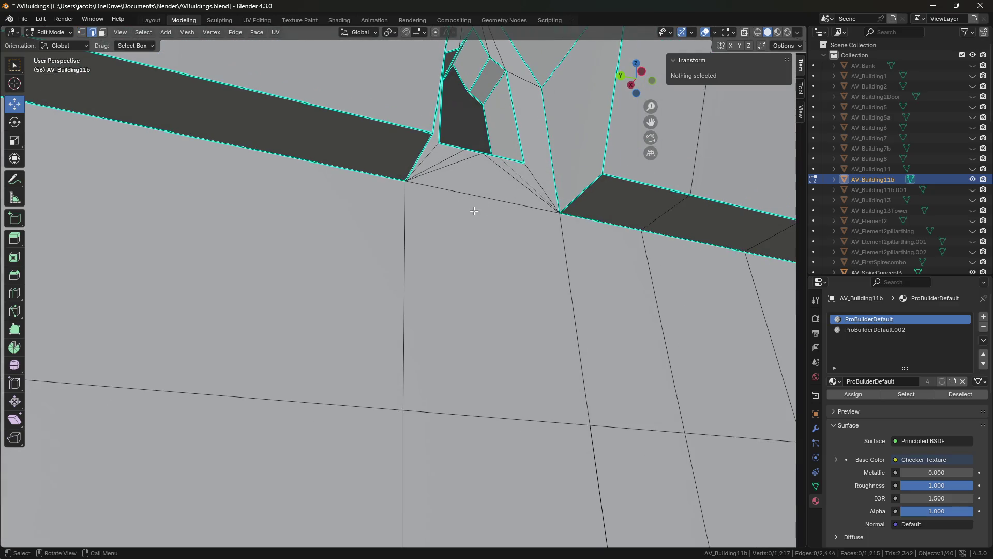
Scale the floor edge loop to 0 along Y so it lies in one straight line.
shift+click(403, 271)
key(2)
scroll(404, 372, down, 2)
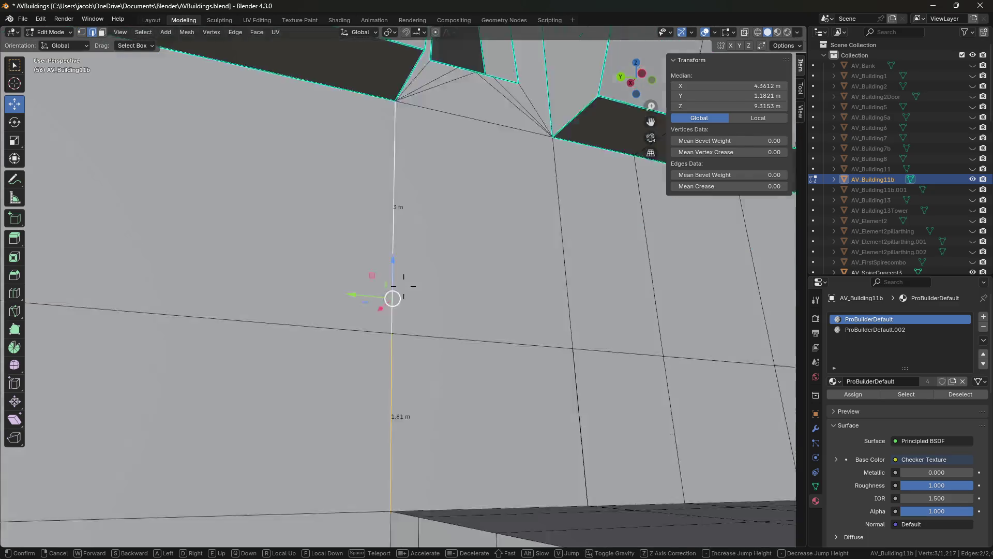
middle_drag(404, 374, 412, 377)
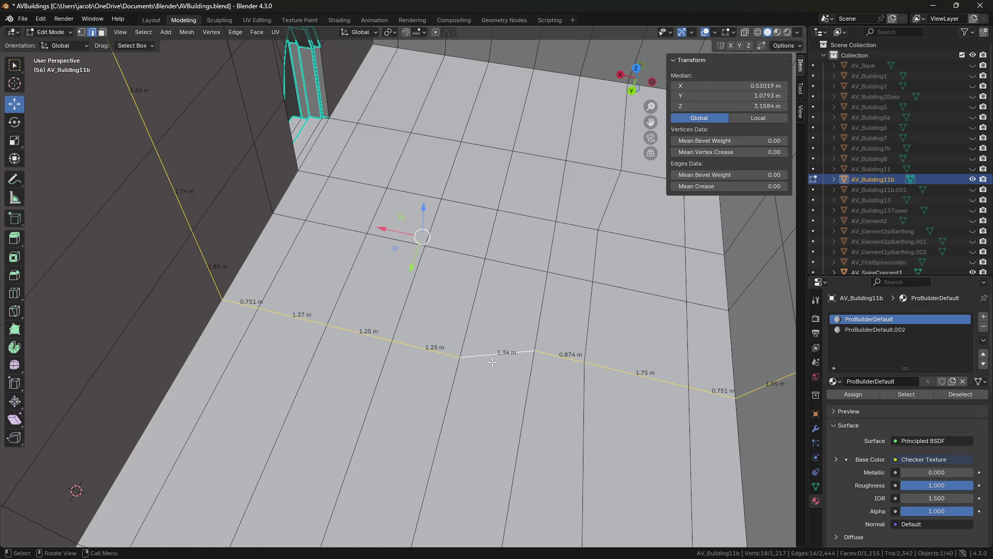
middle_drag(492, 362, 492, 362)
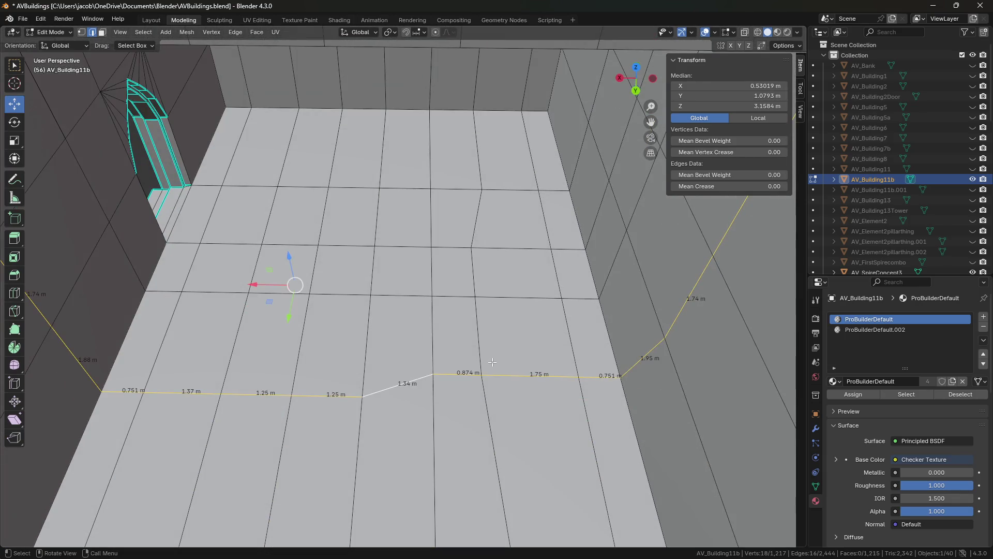
text(0)
key(Return)
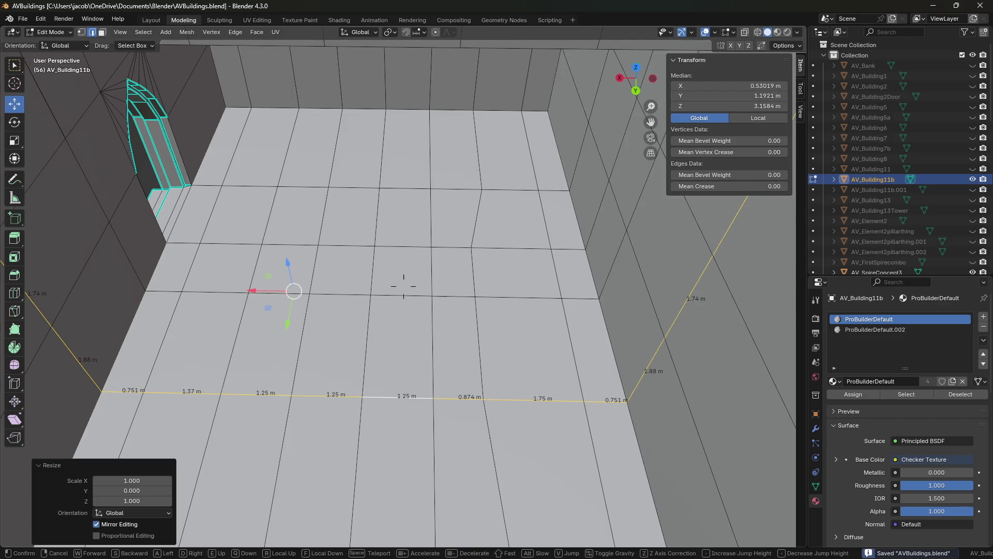
key(w)
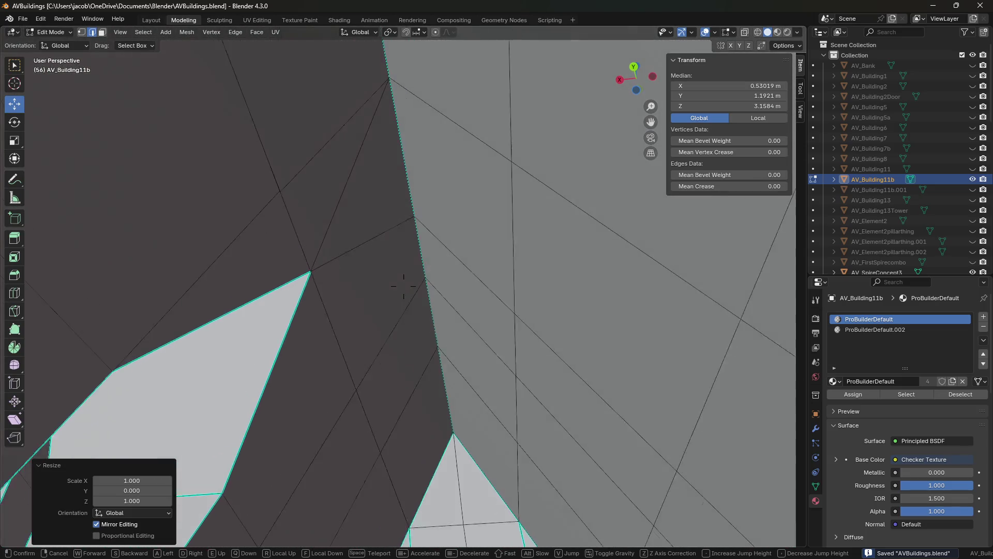
Walk toward the light wall face to reach the stray edge.
click(411, 420)
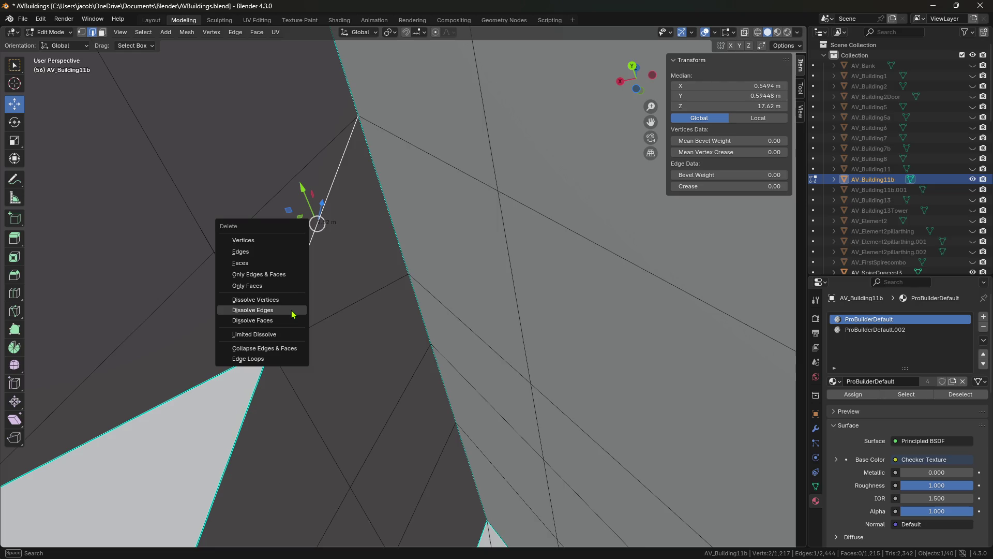
key(shift+grave)
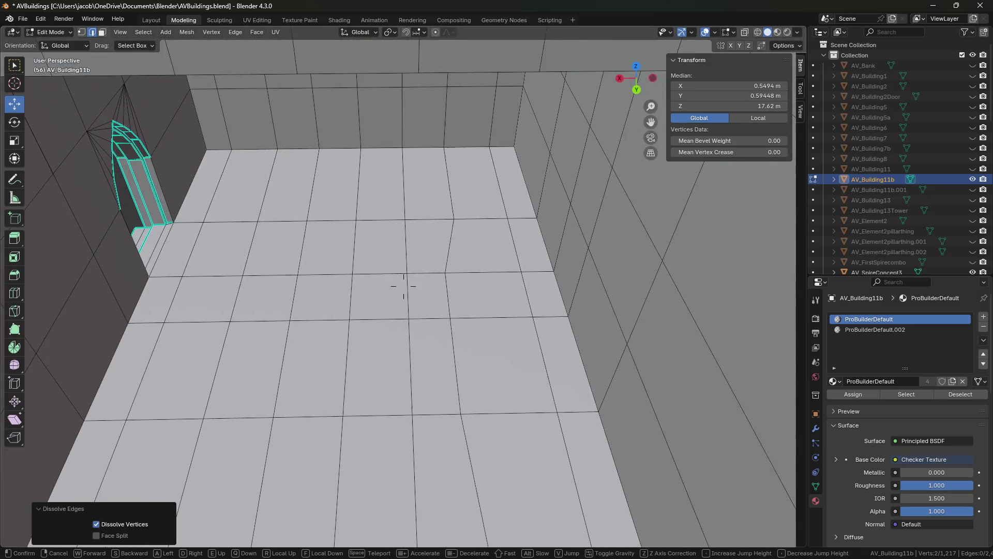
Scale the long floor edge loop to 0 along X to straighten it, and save.
key(ctrl)
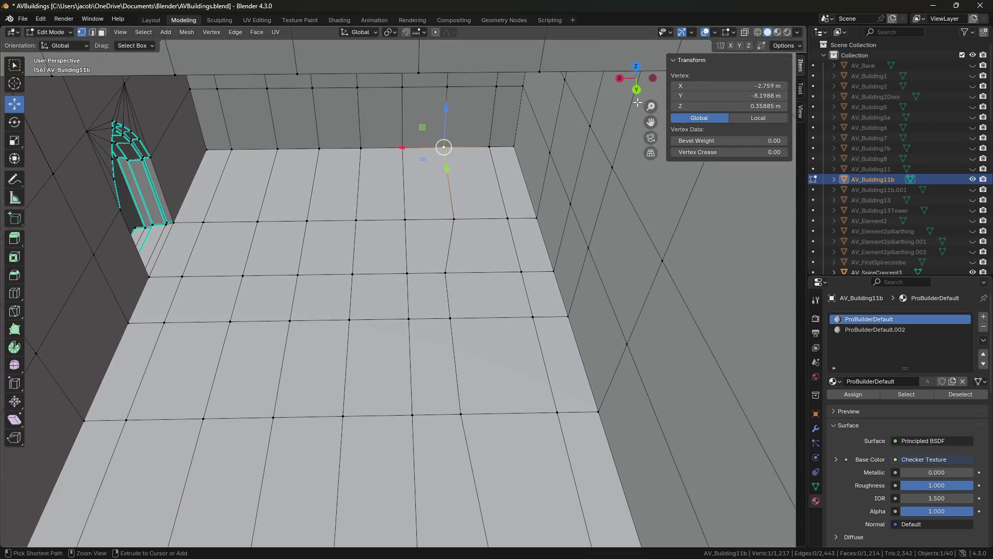
key(2)
alt+click(477, 207)
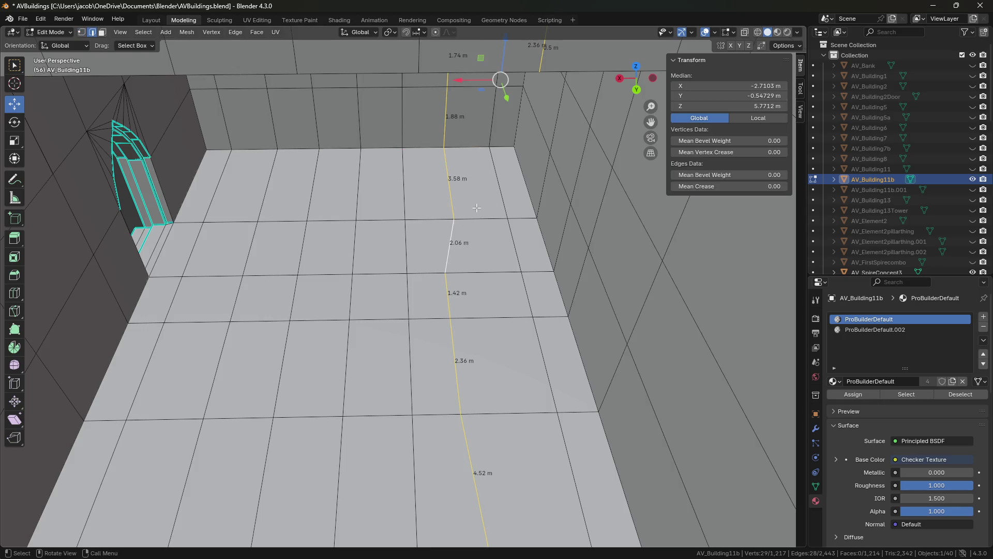
text(0)
key(Return)
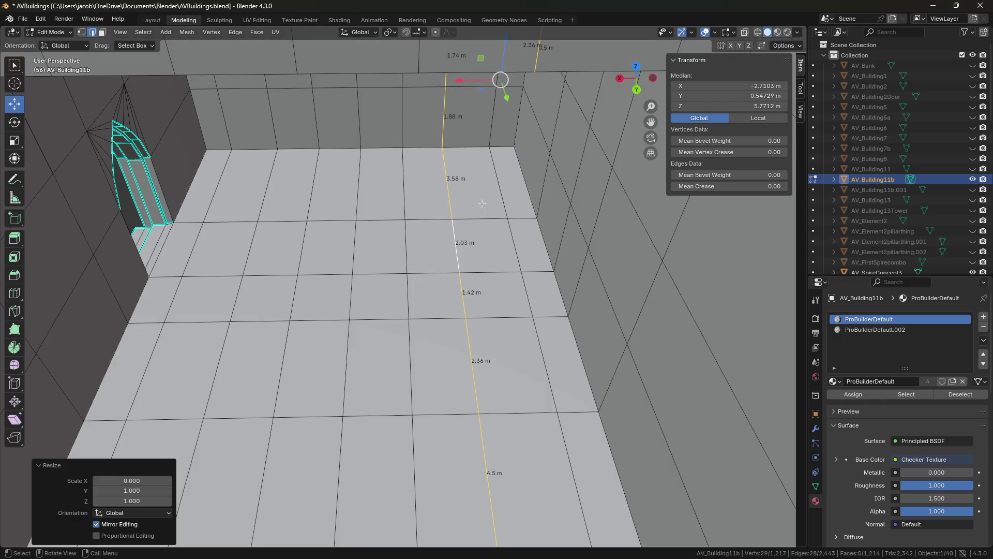
key(ctrl+s)
click(422, 178)
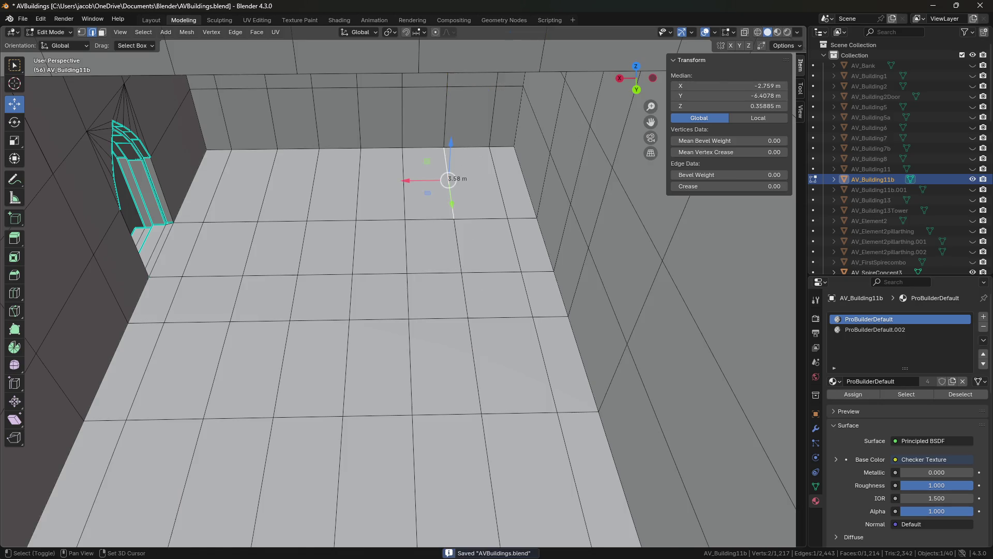
key(shift+grave)
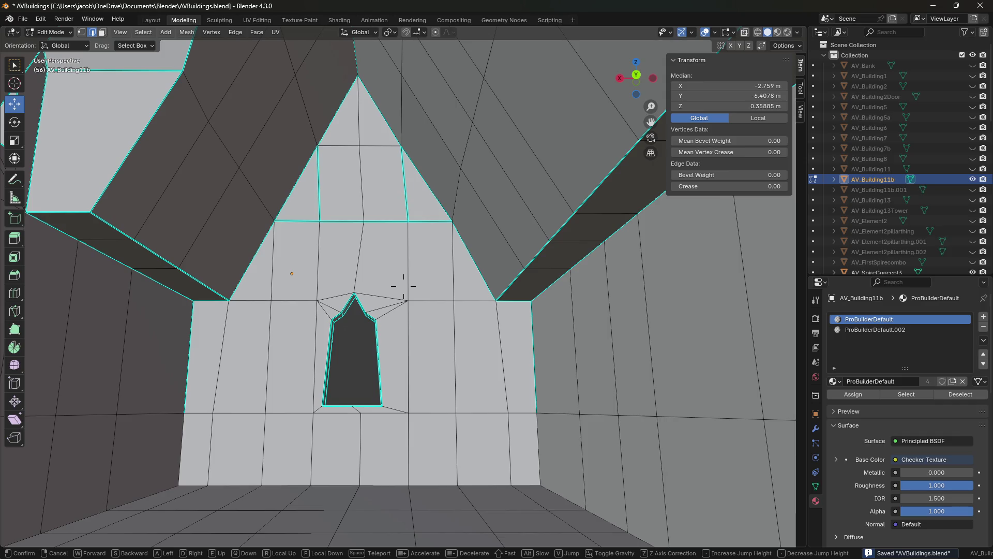
Mark the selected gable wall edges above the window as sharp.
key(w)
click(404, 286)
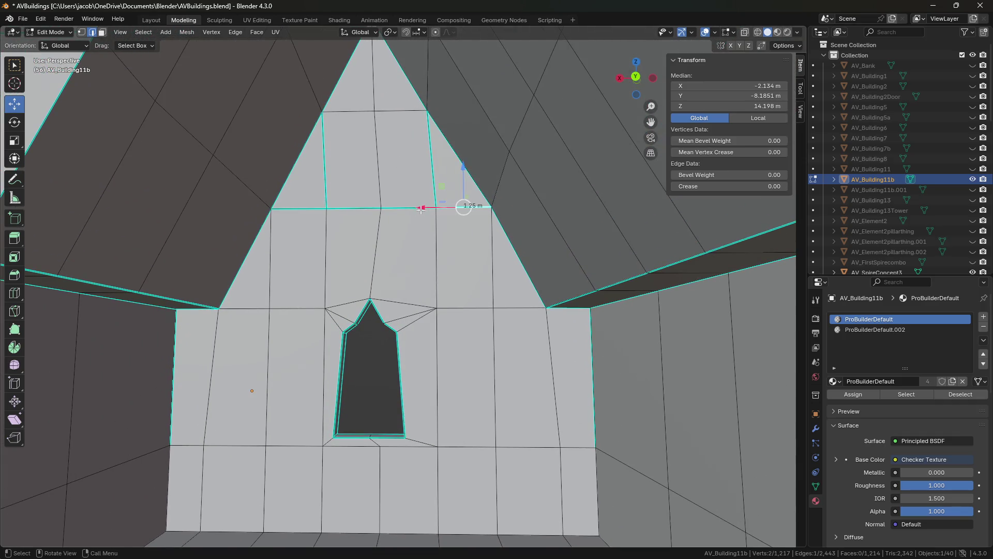
shift+click(431, 203)
key(ctrl+e)
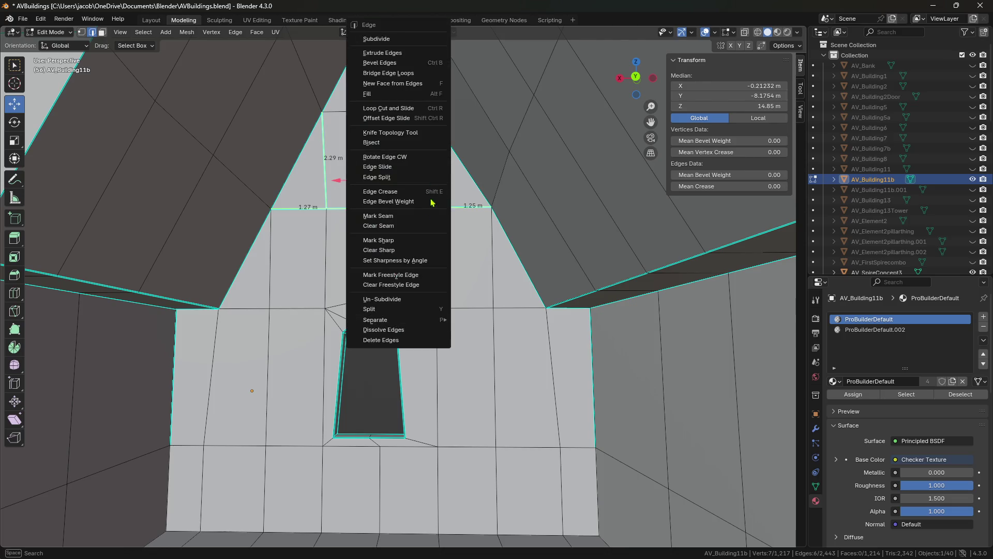
click(396, 240)
Fly around the windowed wall to inspect the result and save the file.
key(shift+grave)
key(w)
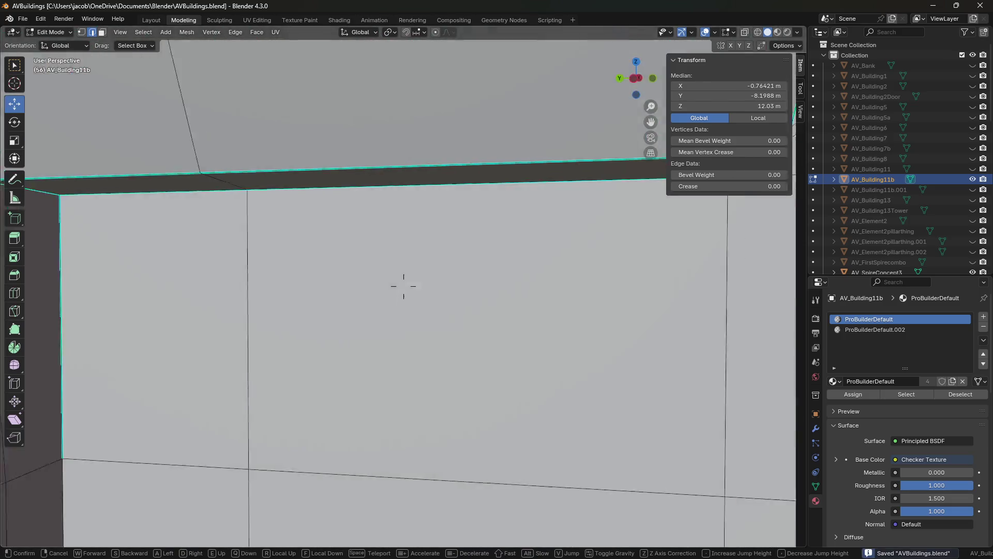
key(s)
click(404, 286)
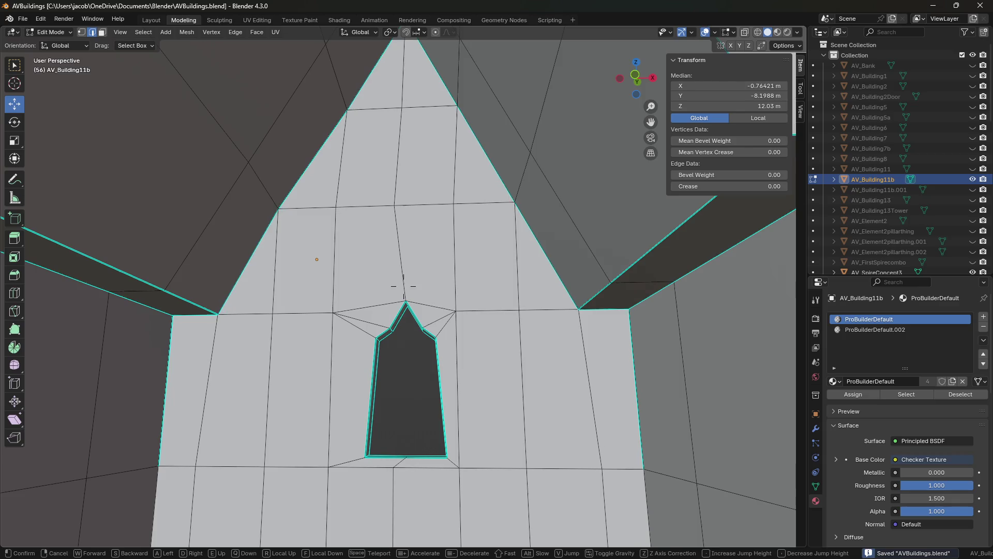
key(w)
key(s)
key(w)
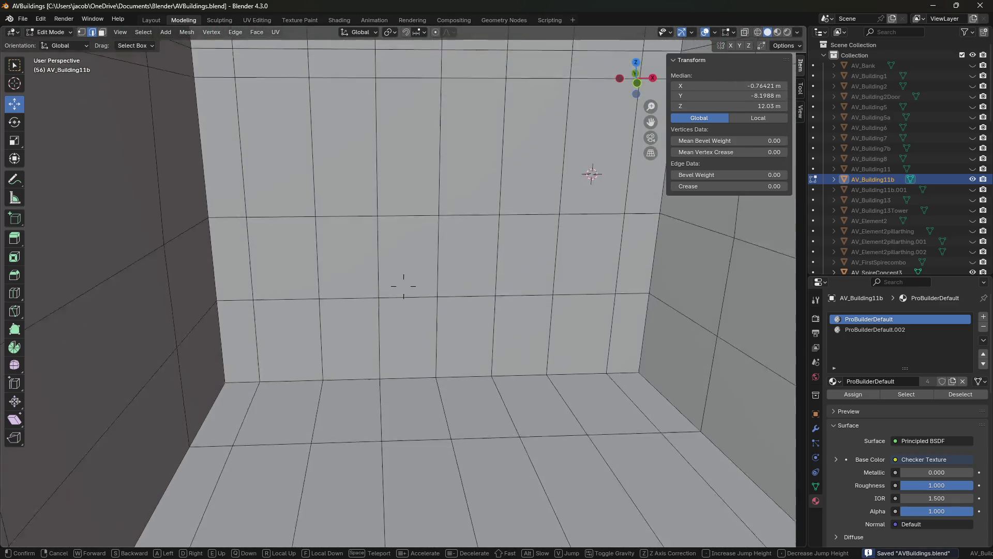
key(s)
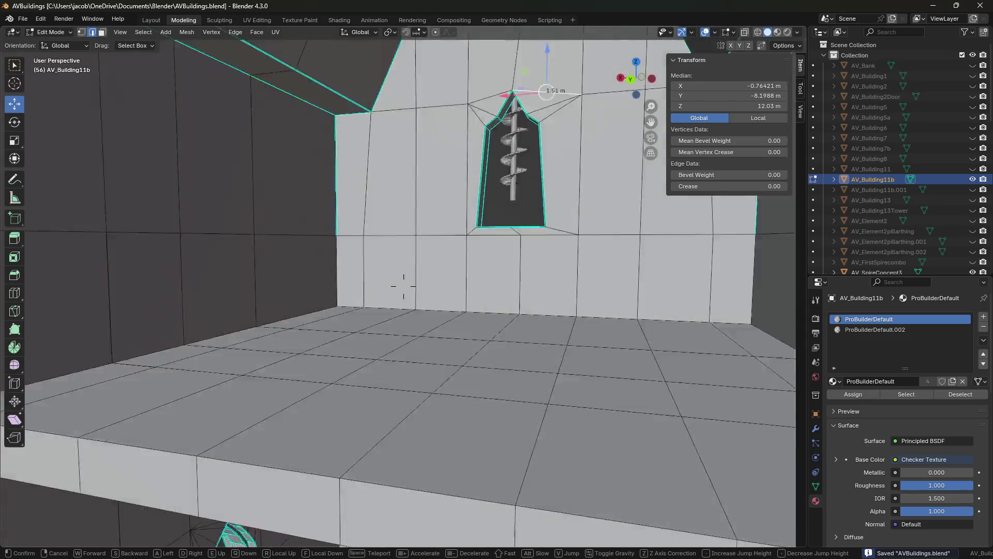
key(w)
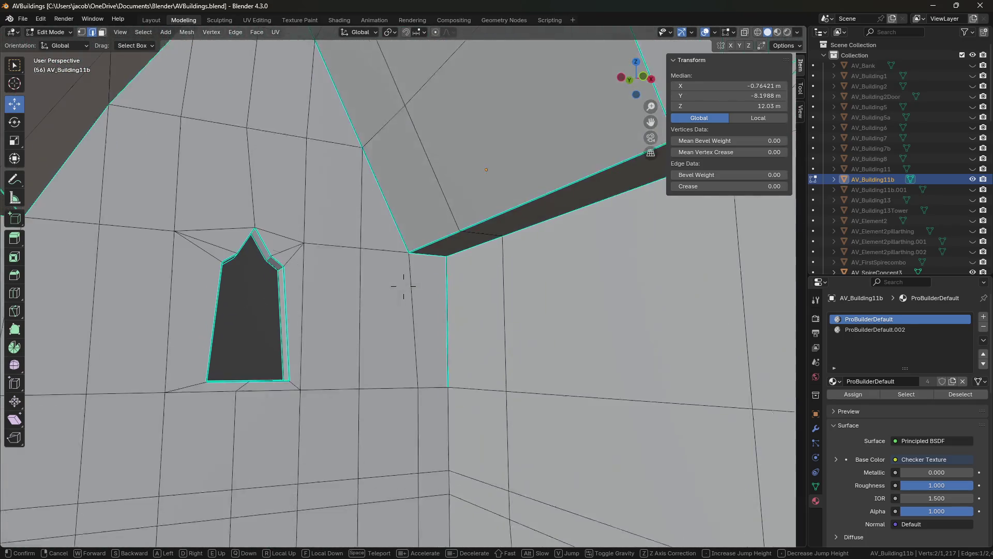
click(449, 323)
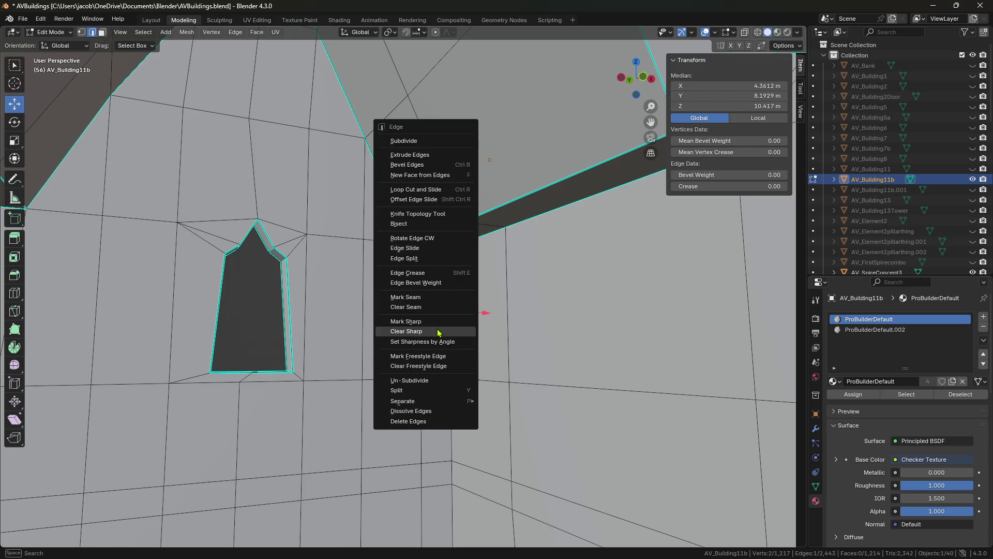
key(ctrl+s)
key(shift+grave)
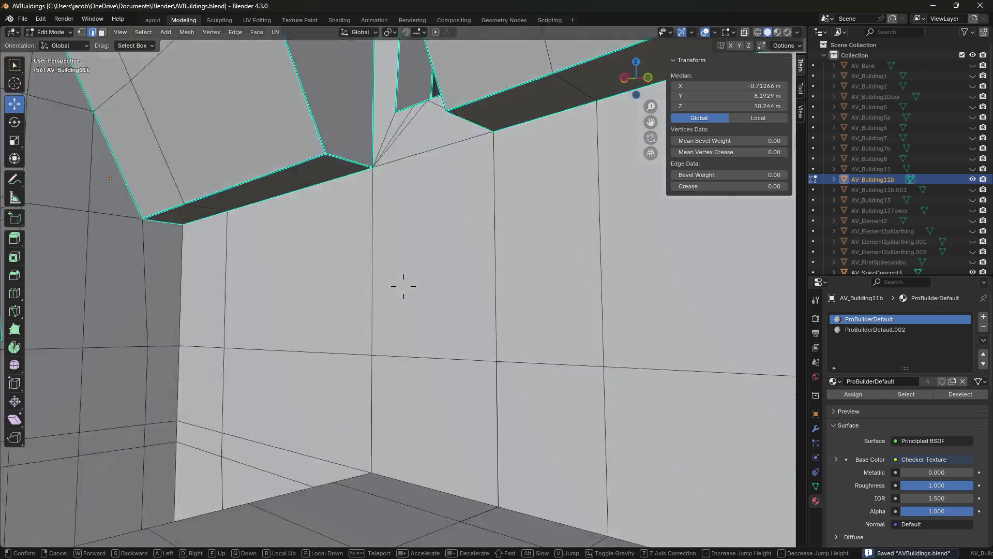
Fly through the arched doorway and around the ramp room to review the interior.
click(403, 287)
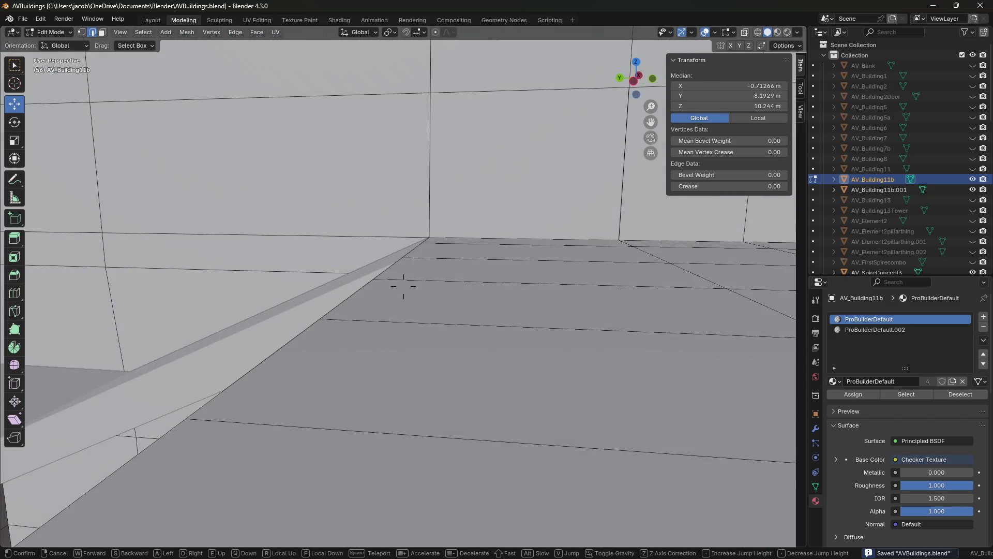
key(s)
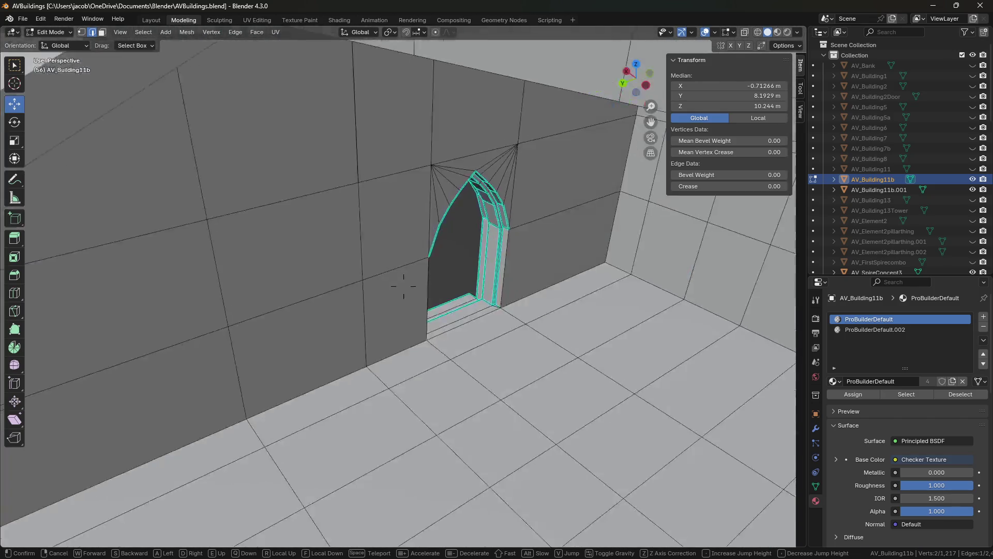
key(w)
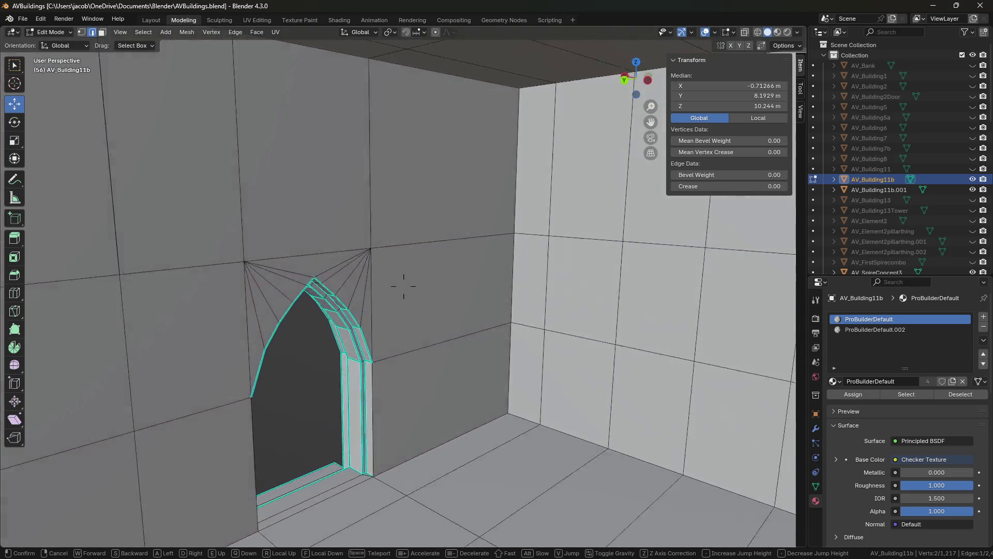
key(w)
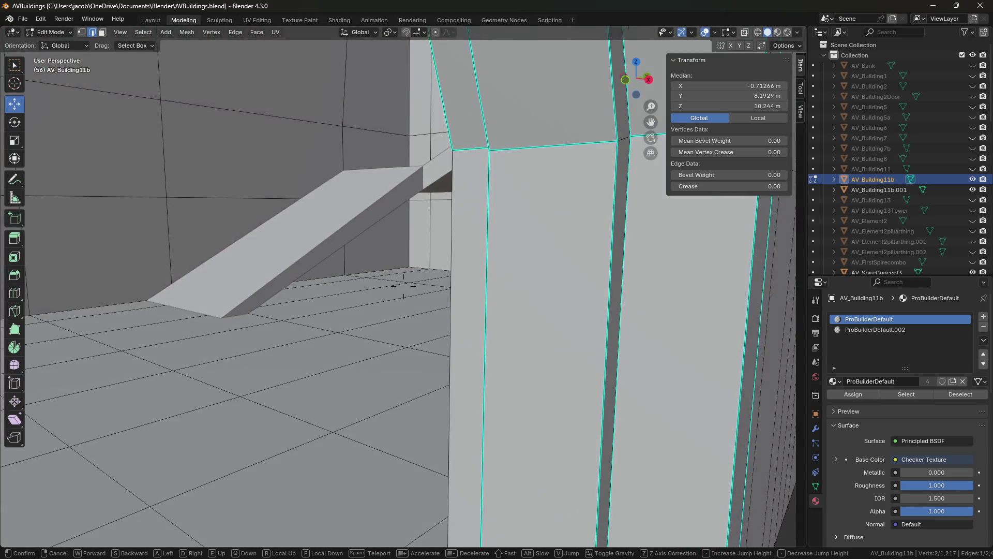
key(w)
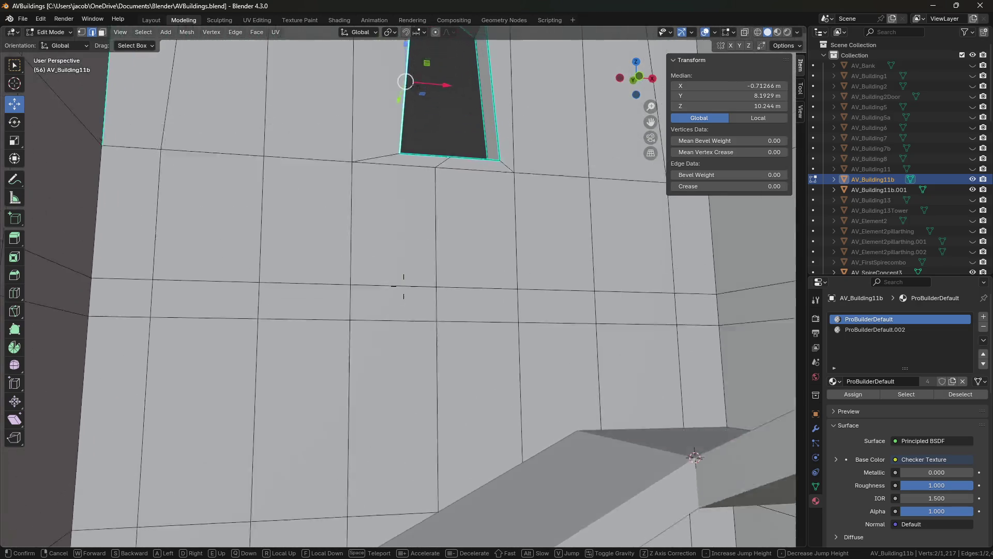
key(s)
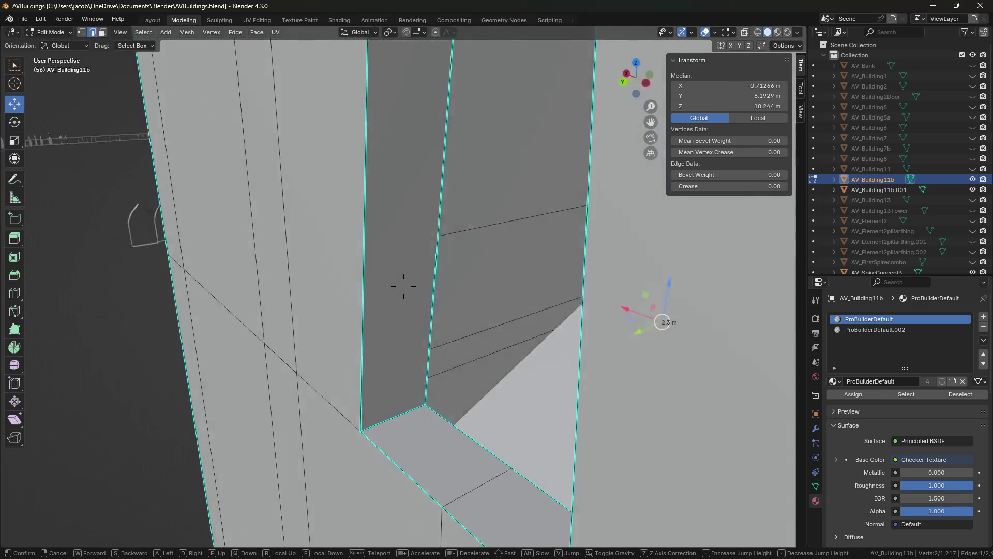
key(w)
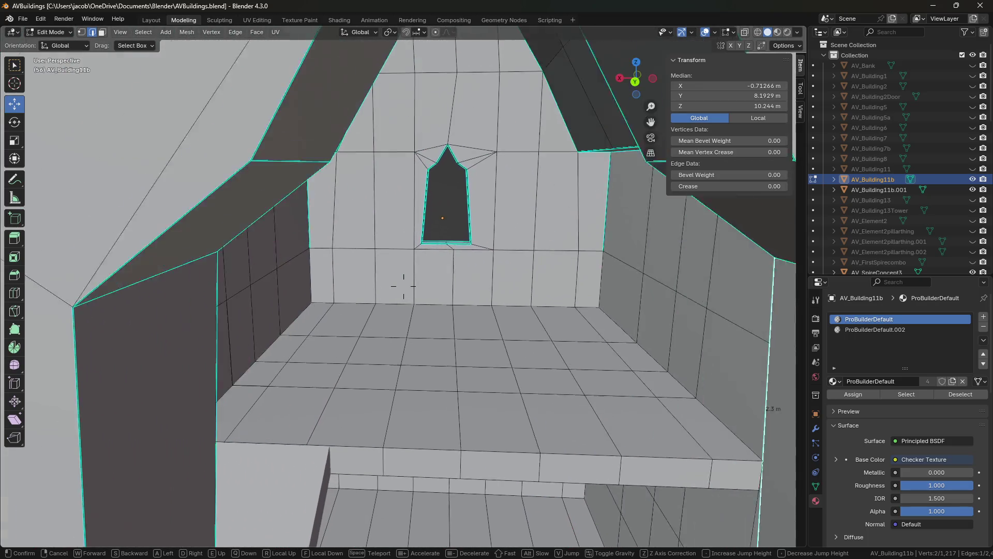
key(w)
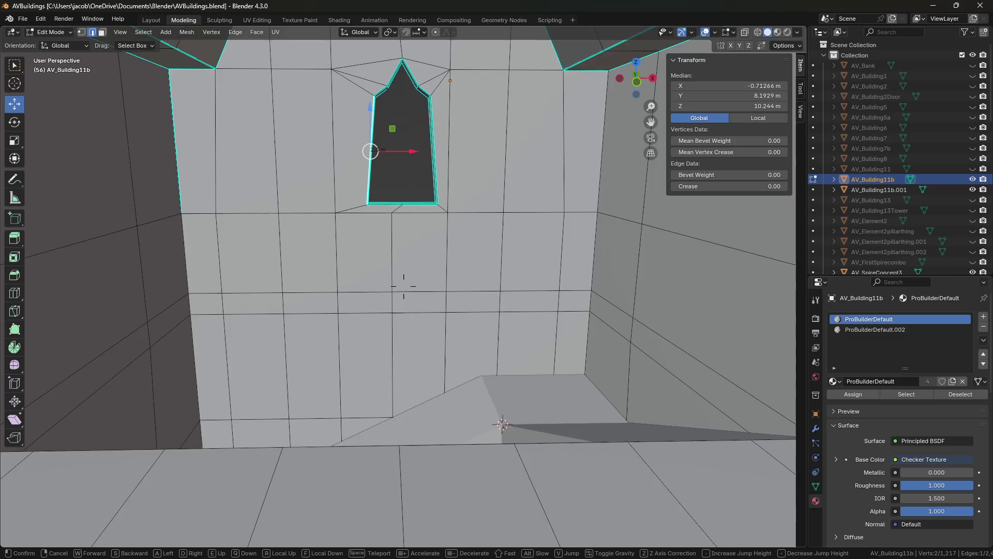
click(404, 286)
Switch to Object Mode, fly toward the wall, then return to Edit Mode.
key(Tab)
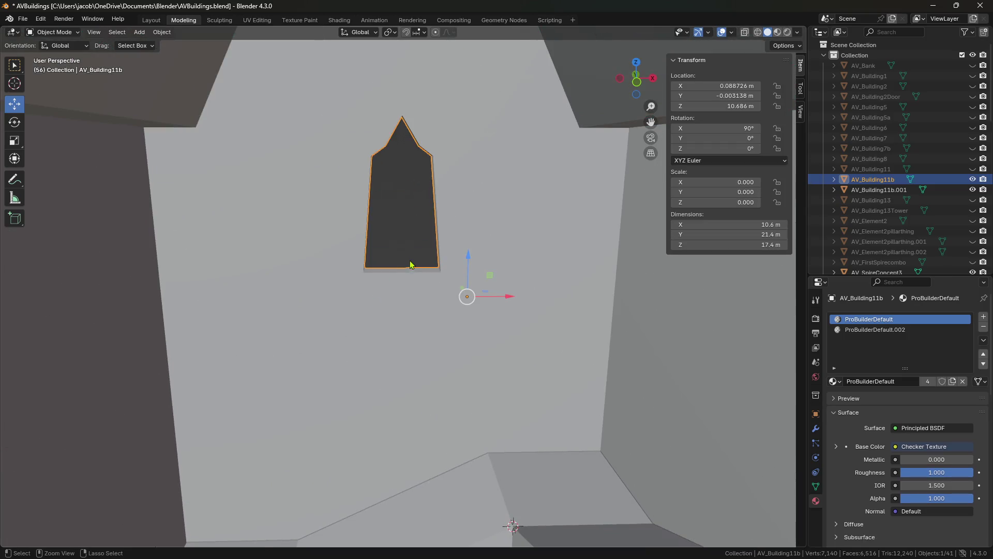
key(shift+grave)
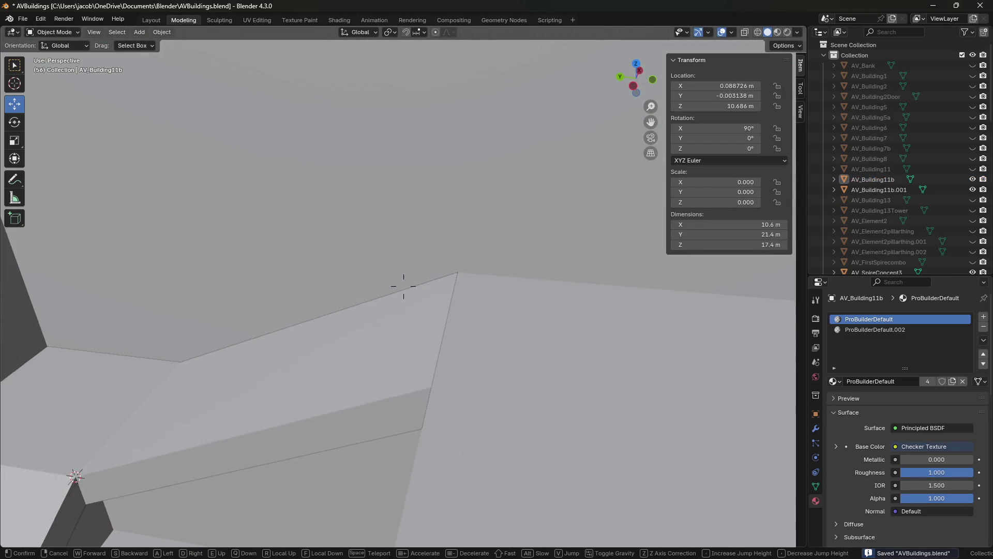
key(w)
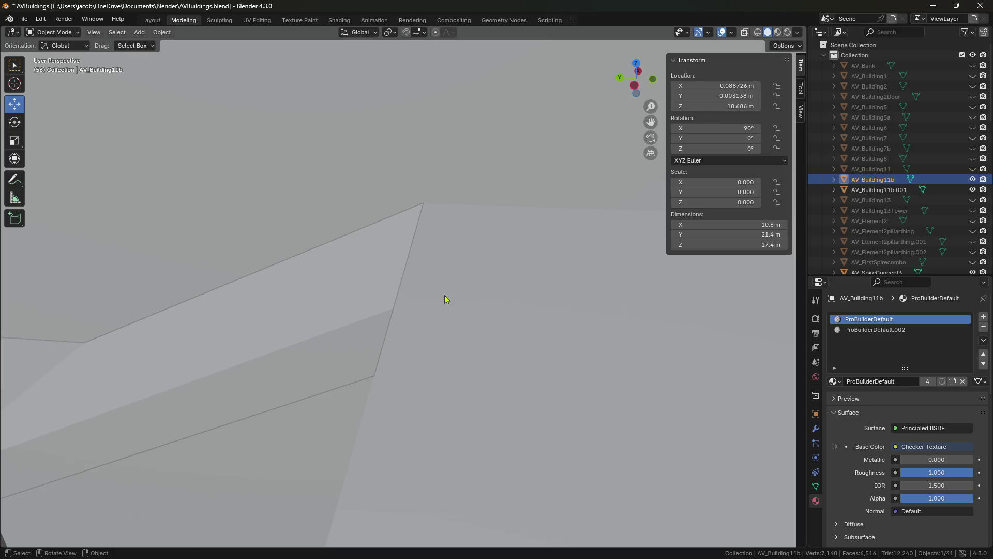
key(Tab)
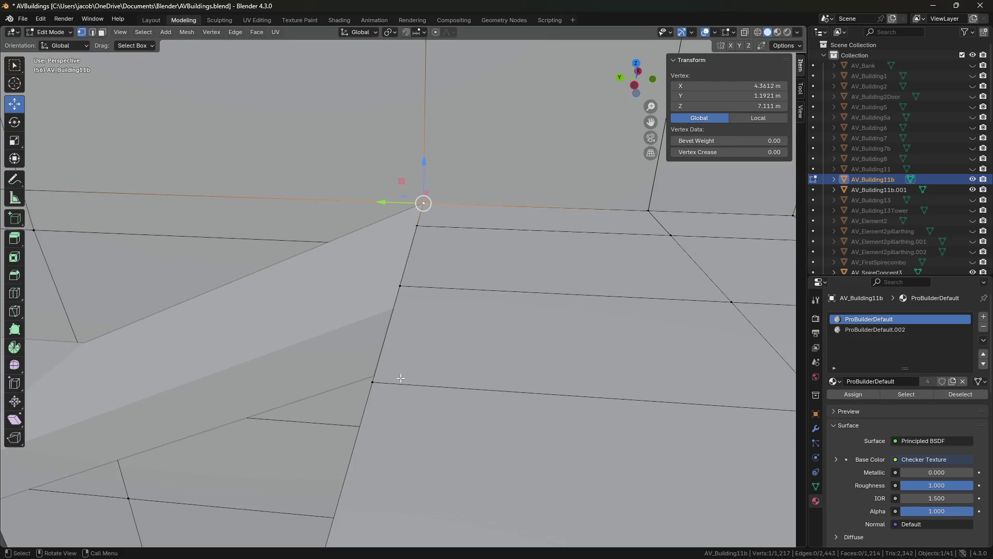